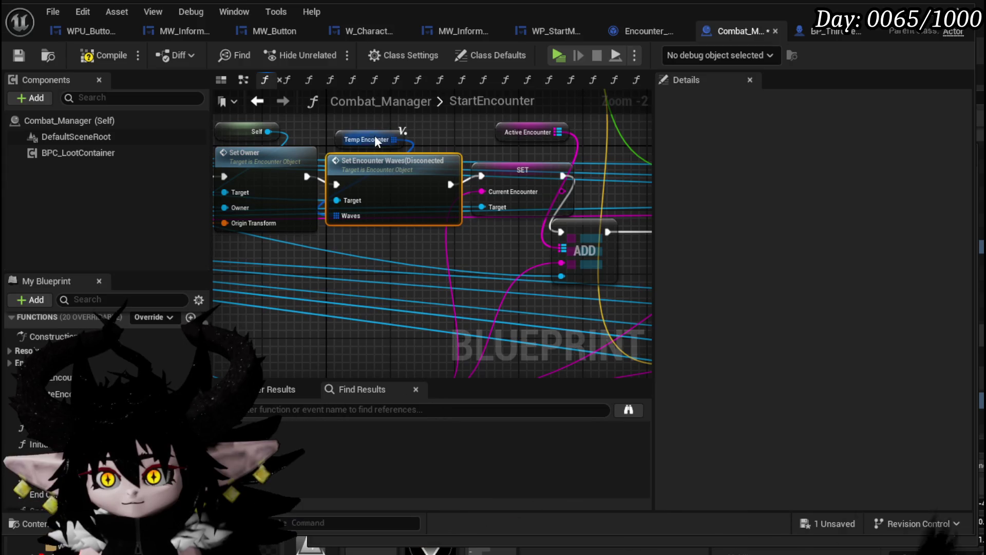
Save Combat_Manager and survey the Temp Encounter, GET and Break S Encounter nodes in StartEncounter
left_click(19, 55)
scroll(522, 196, "down", 4)
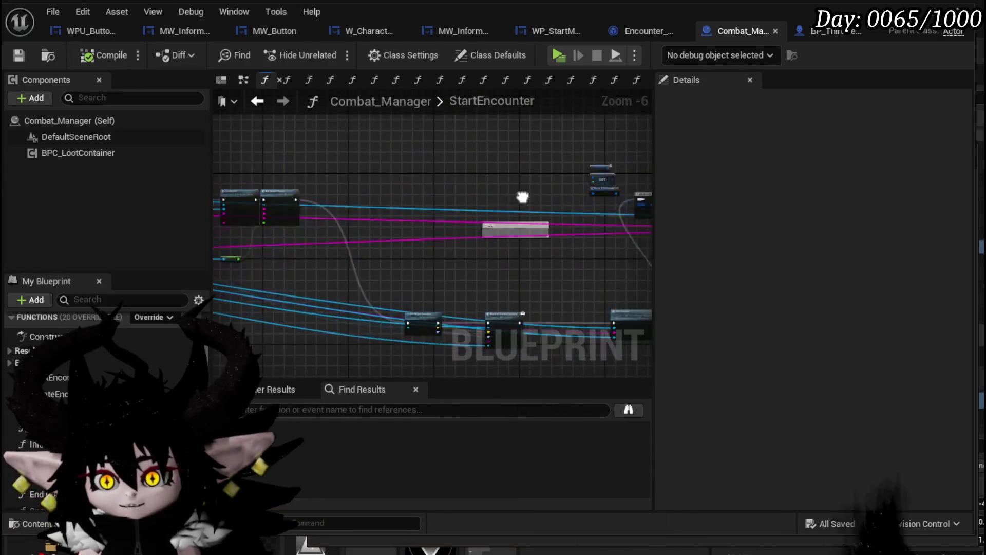
scroll(522, 197, "up", 4)
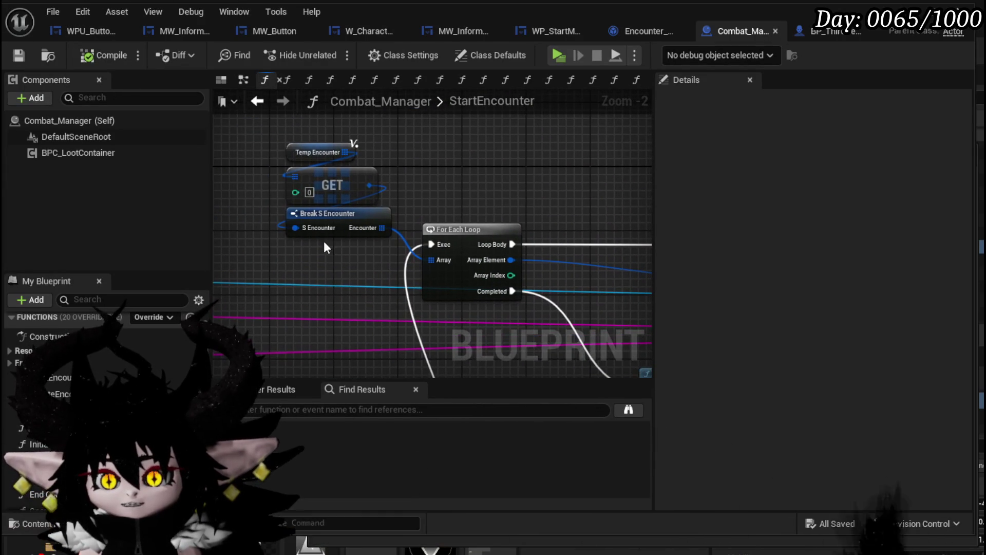
left_click_drag(271, 236, 406, 146)
left_click(272, 165)
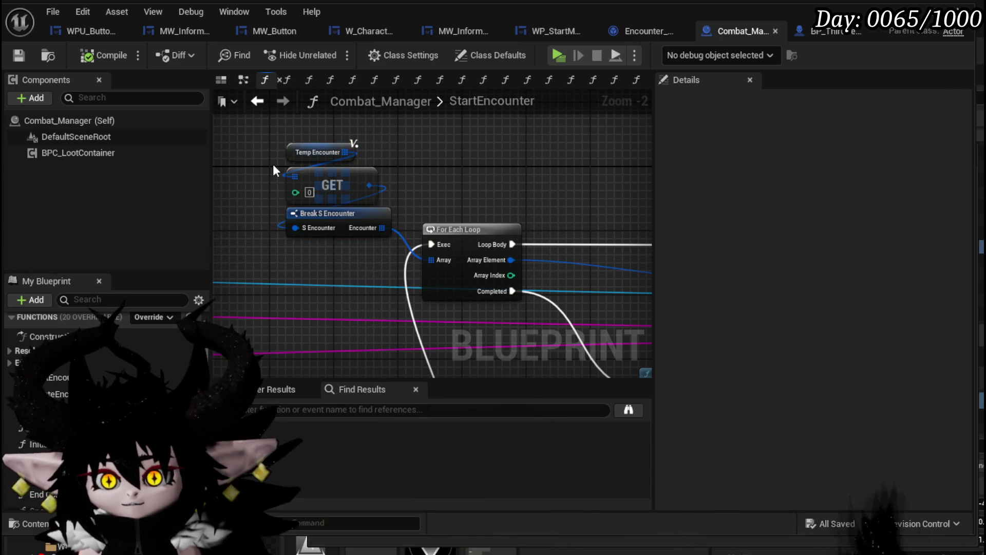
scroll(313, 150, "down", 4)
left_click_drag(312, 150, 411, 204)
scroll(411, 205, "up", 5)
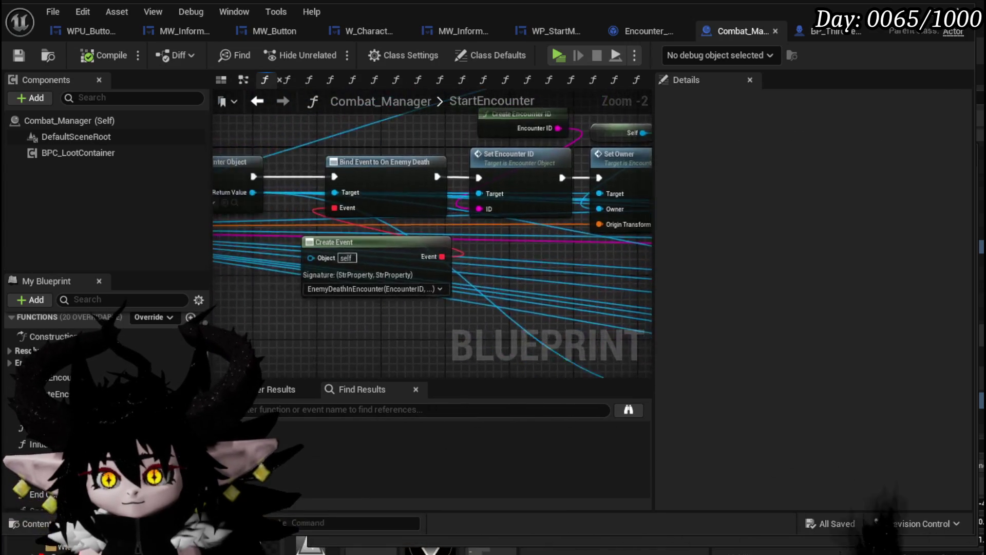
left_click_drag(426, 185, 246, 192)
Feed Break S Encounter from a new Get Current Wave node, deleting GET and Temp Encounter
left_click_drag(481, 202, 492, 207)
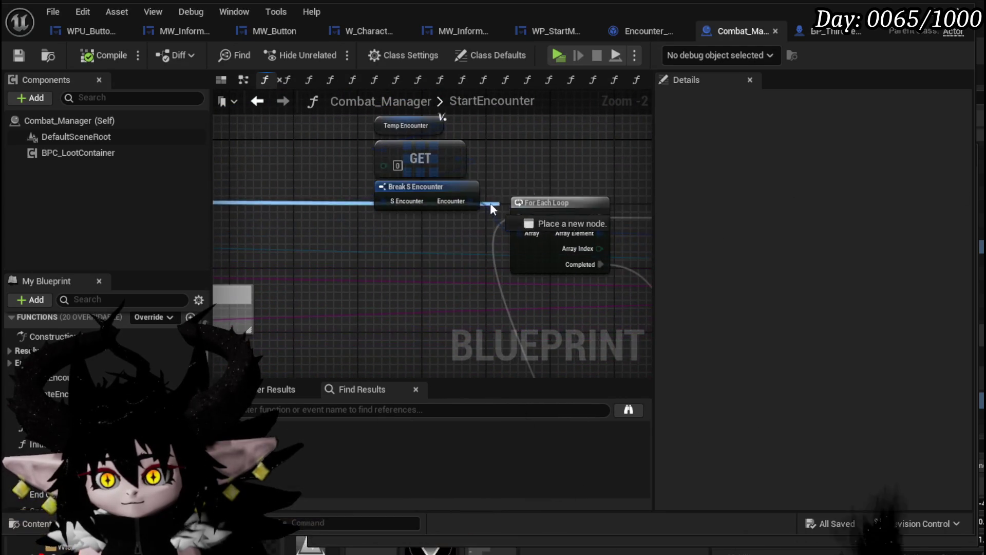
left_click_drag(236, 165, 237, 168)
type("current")
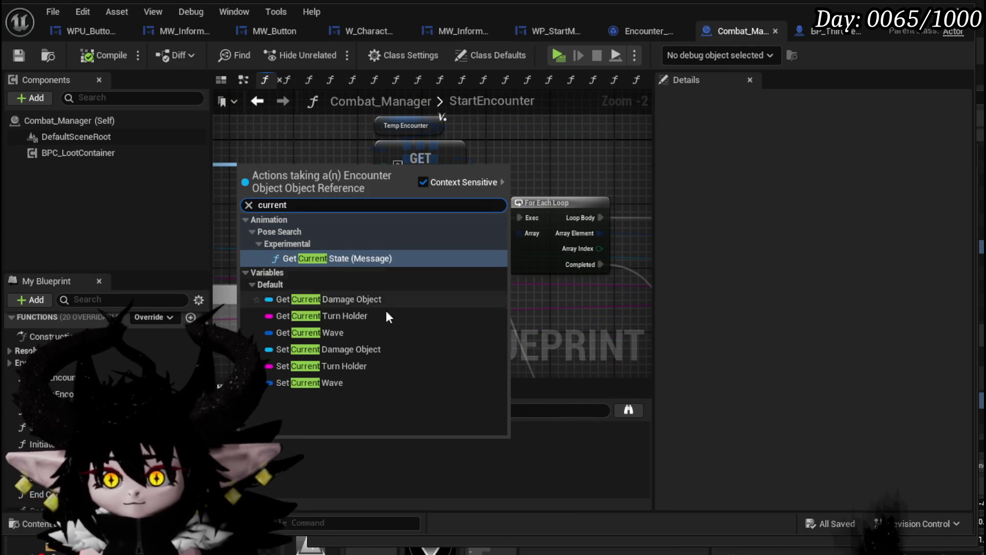
left_click(331, 332)
left_click_drag(309, 237, 362, 260)
left_click_drag(368, 144, 403, 220)
key("Delete")
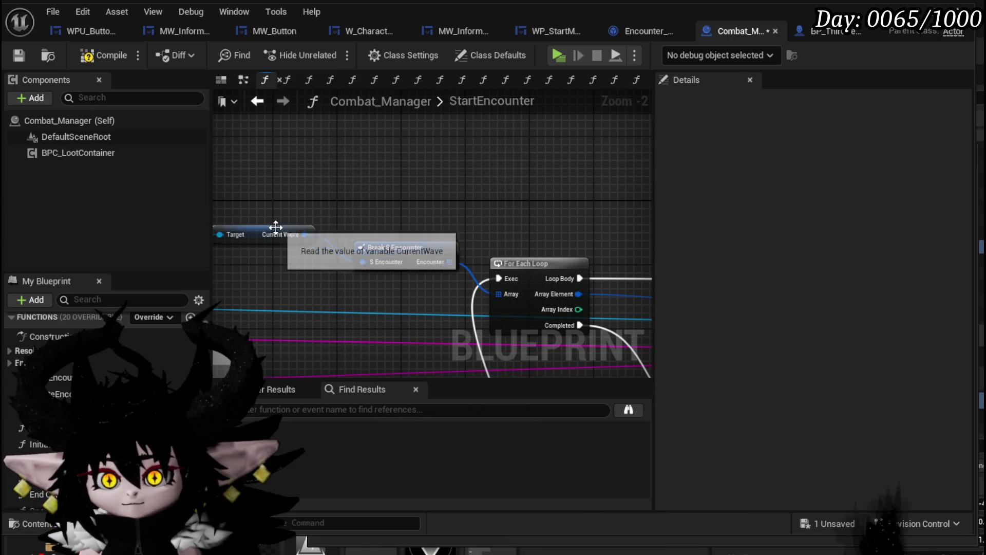
left_click_drag(276, 229, 444, 236)
scroll(443, 236, "down", 1)
left_click_drag(500, 217, 300, 130)
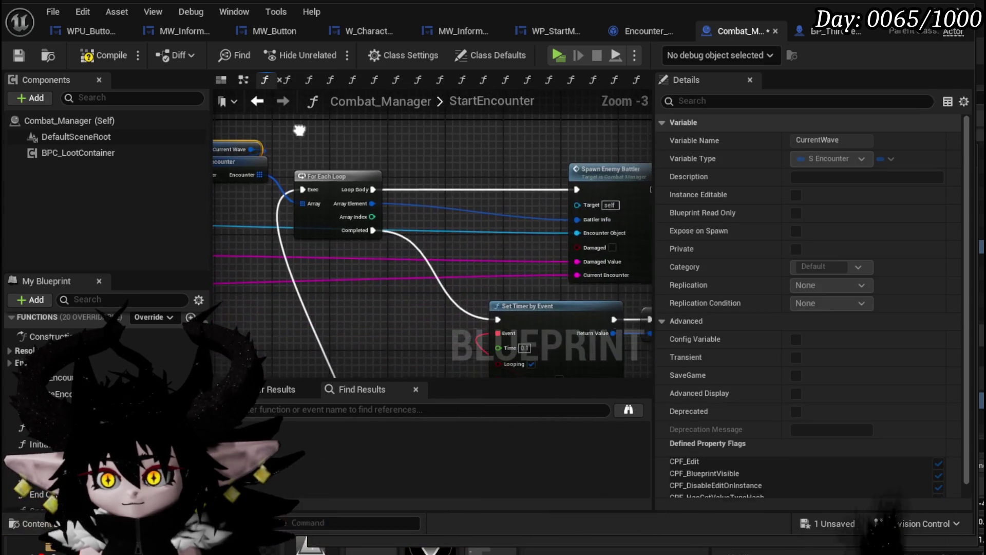
Compile and save Combat_Manager, then bring up Encounter_Object's SET nodes
left_click(17, 55)
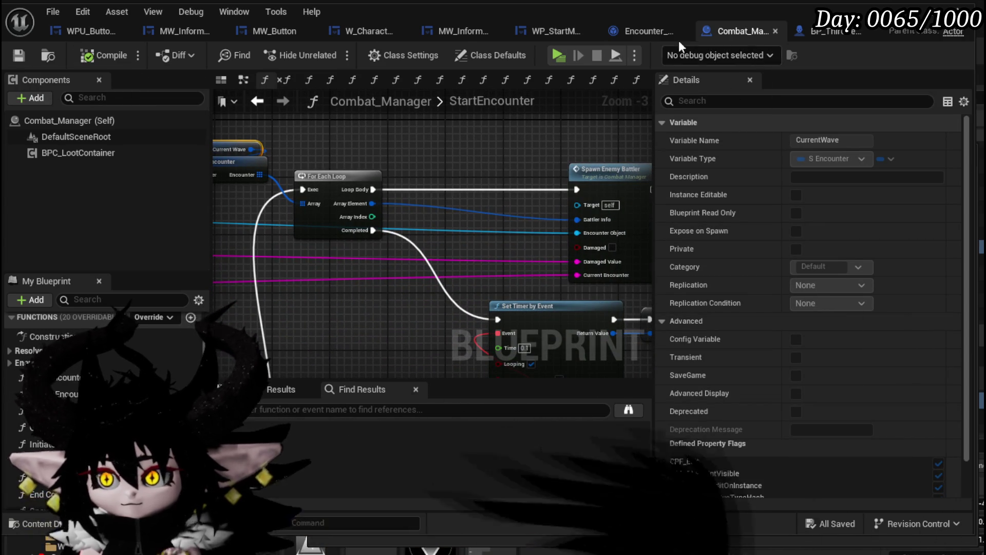
left_click(653, 29)
mouse_move(491, 164)
left_mouse_down()
mouse_move(324, 143)
mouse_move(410, 143)
mouse_move(361, 143)
left_mouse_up()
Shift the GET node left beside SET Waves and save Encounter_Object
left_click(361, 198)
left_click_drag(457, 248, 426, 248)
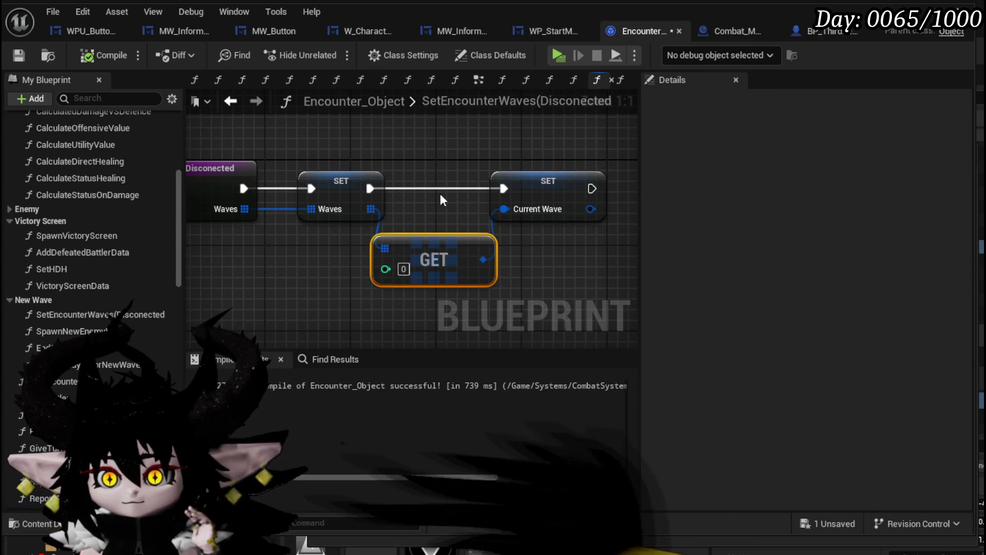
left_click(273, 149)
left_click(20, 56)
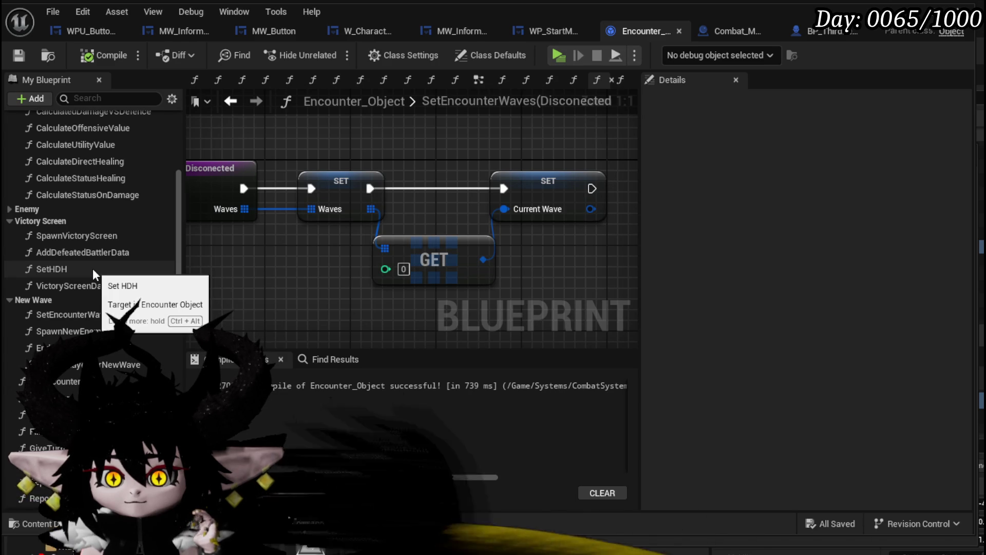
left_click_drag(262, 282, 607, 137)
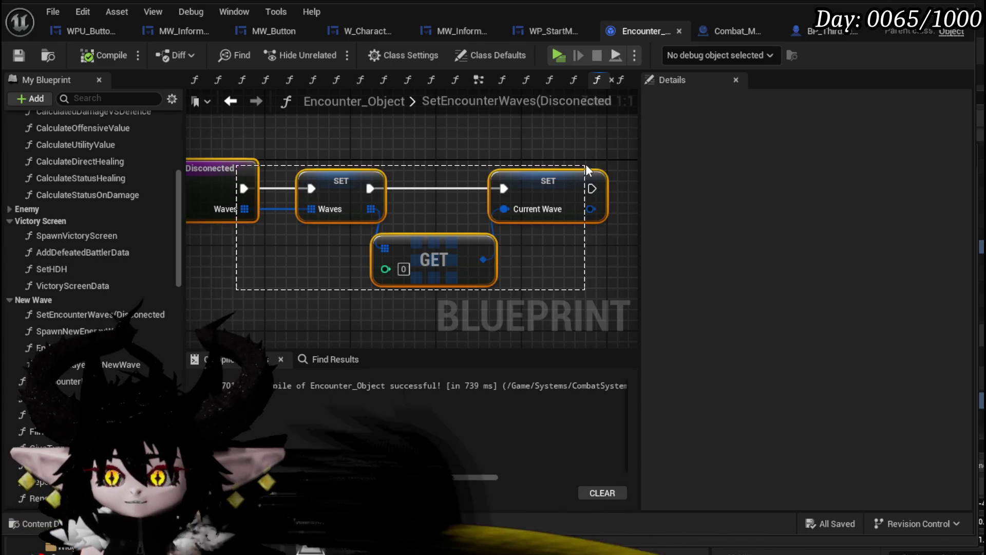
left_click(430, 140)
key("Escape")
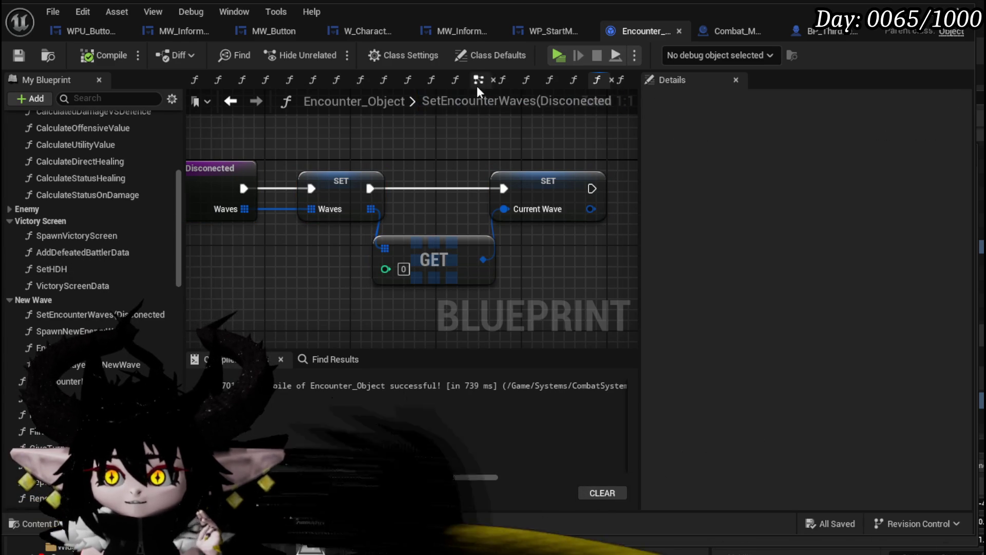
scroll(103, 224, "up", 4)
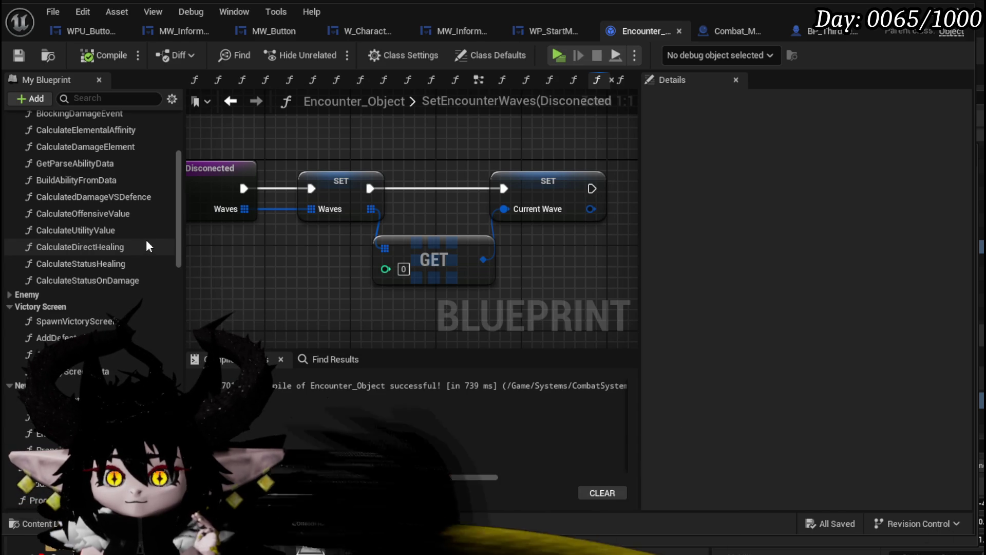
scroll(144, 245, "down", 2)
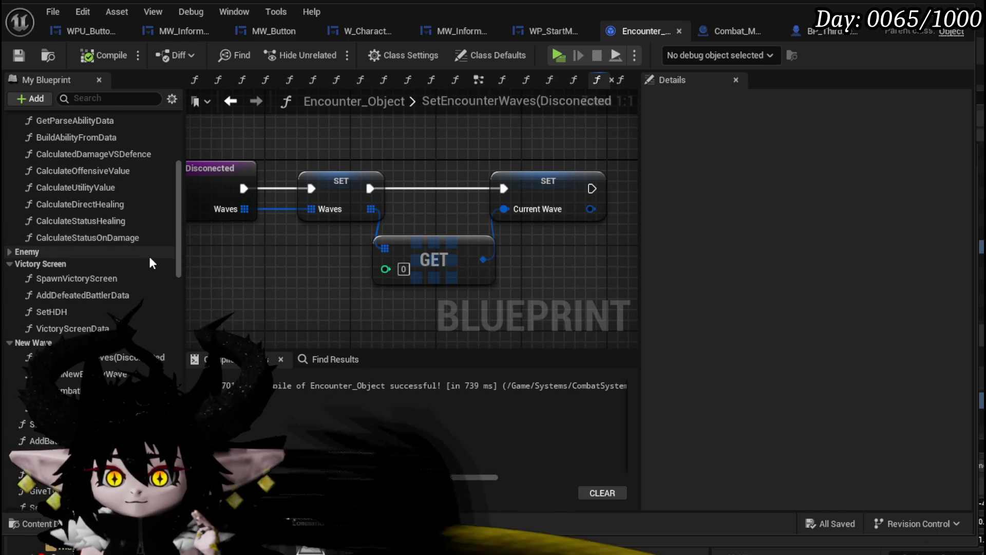
In EndCombatEvent, remove Current Wave from Waves right after the event, deleting Make S Encounter
double_click(66, 390)
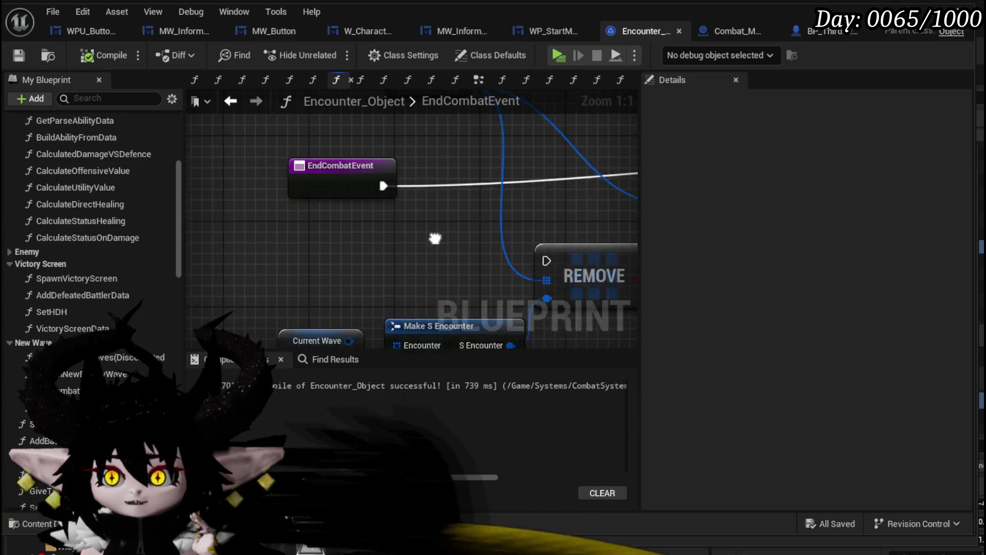
scroll(338, 231, "down", 2)
left_click(247, 195)
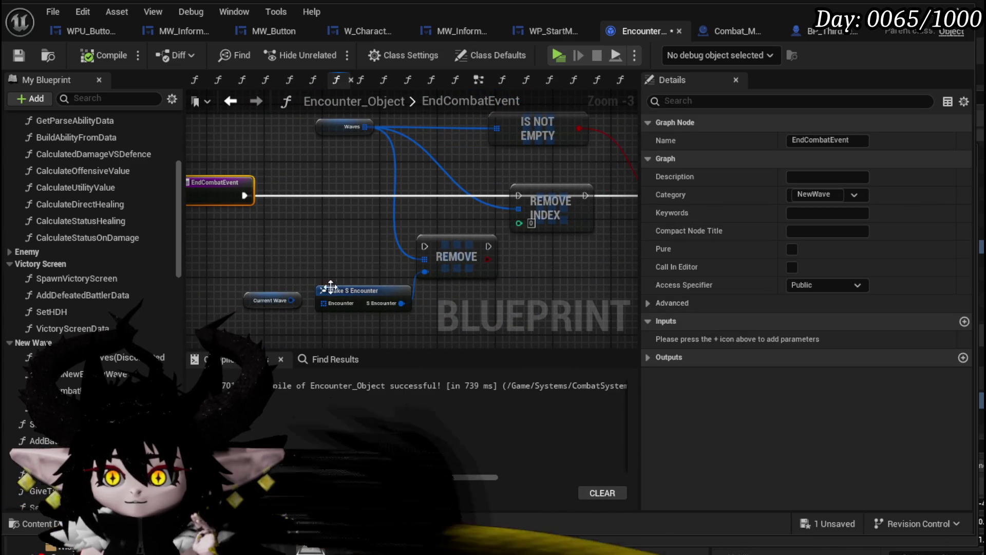
left_click_drag(305, 301, 431, 270)
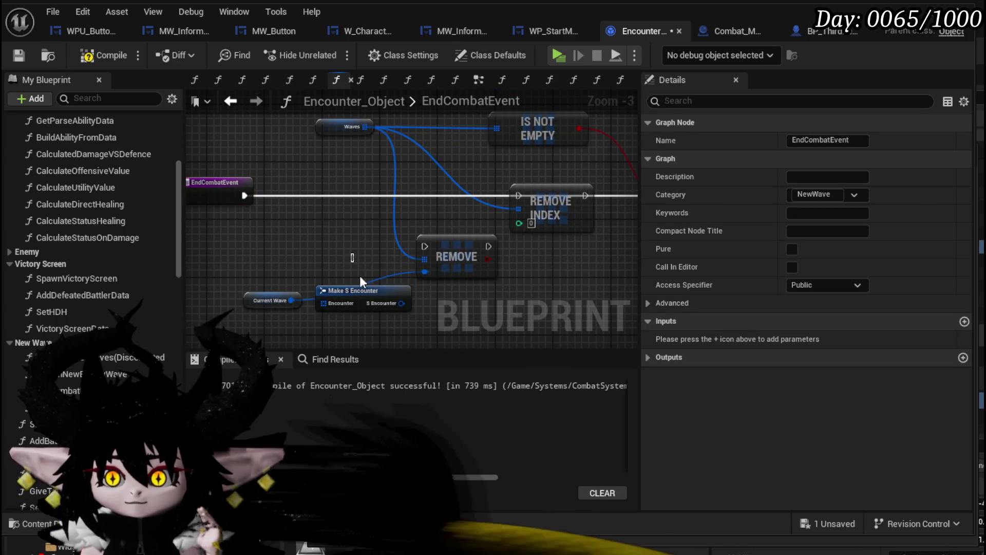
left_click(360, 291)
key("Delete")
left_click_drag(254, 298, 377, 297)
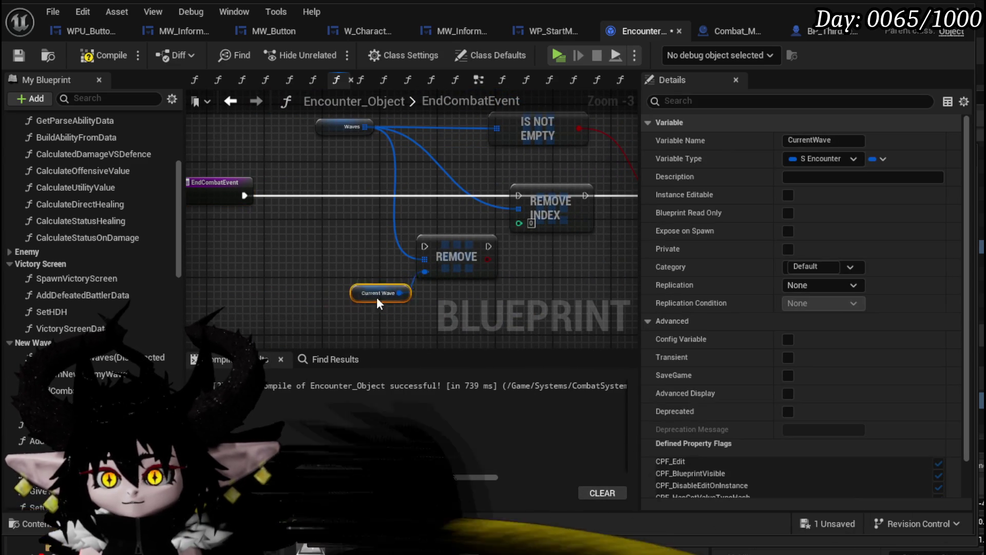
left_click_drag(427, 231, 399, 223)
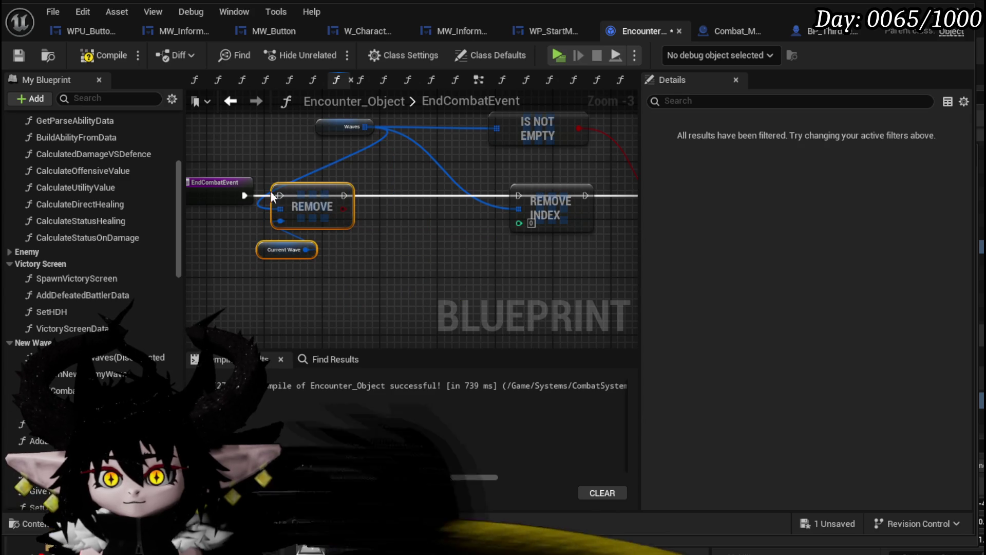
left_click_drag(245, 195, 280, 195)
Replace REMOVE INDEX and IS NOT EMPTY with an Is Empty check on Waves driving the Branch
left_click(348, 123)
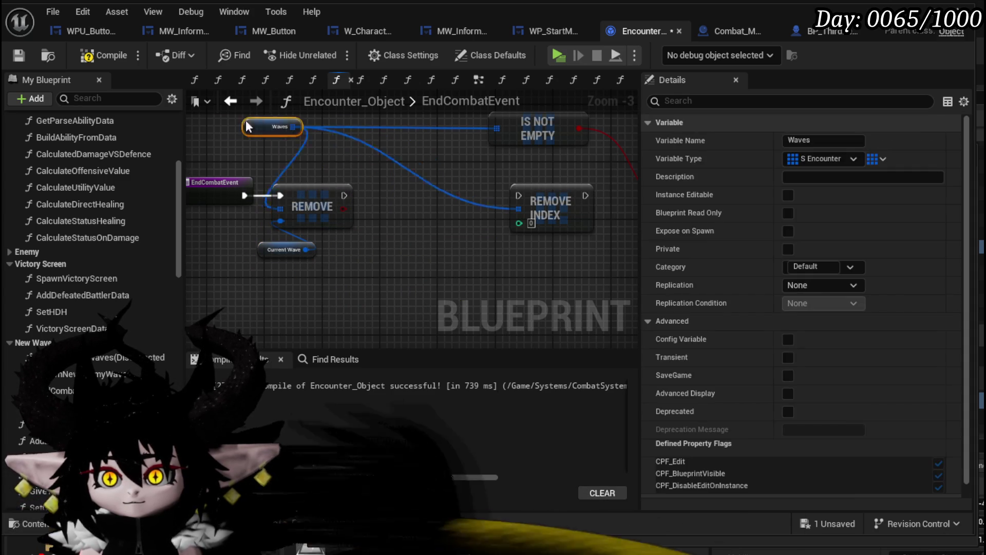
mouse_move(501, 183)
left_mouse_down()
mouse_move(364, 195)
mouse_move(469, 201)
left_mouse_up()
left_click(385, 203)
key("Delete")
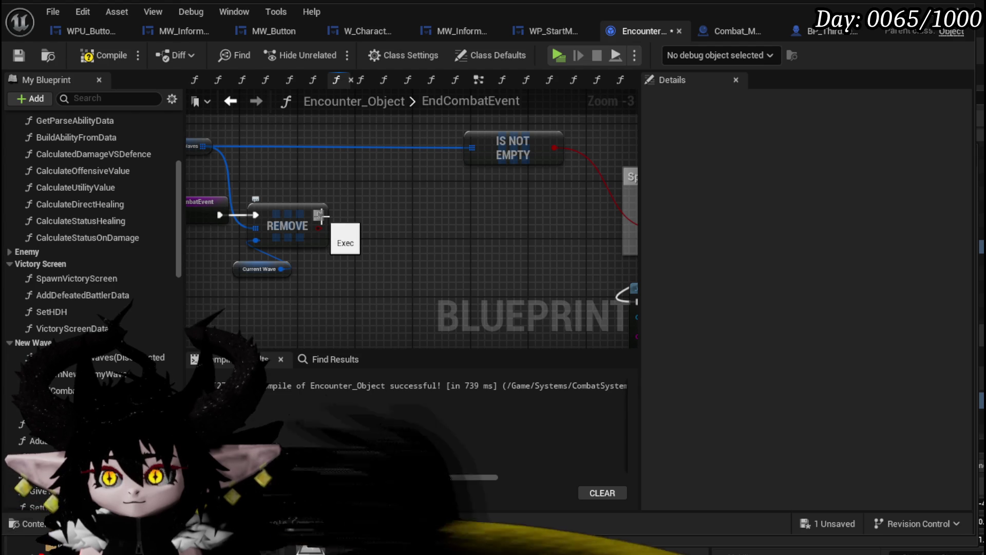
left_click_drag(412, 189, 412, 190)
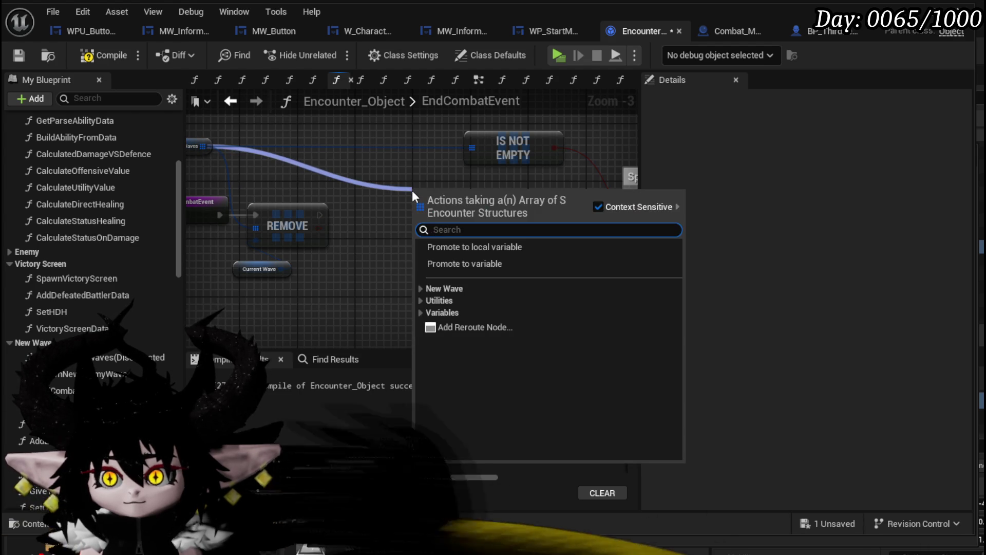
type("is emp")
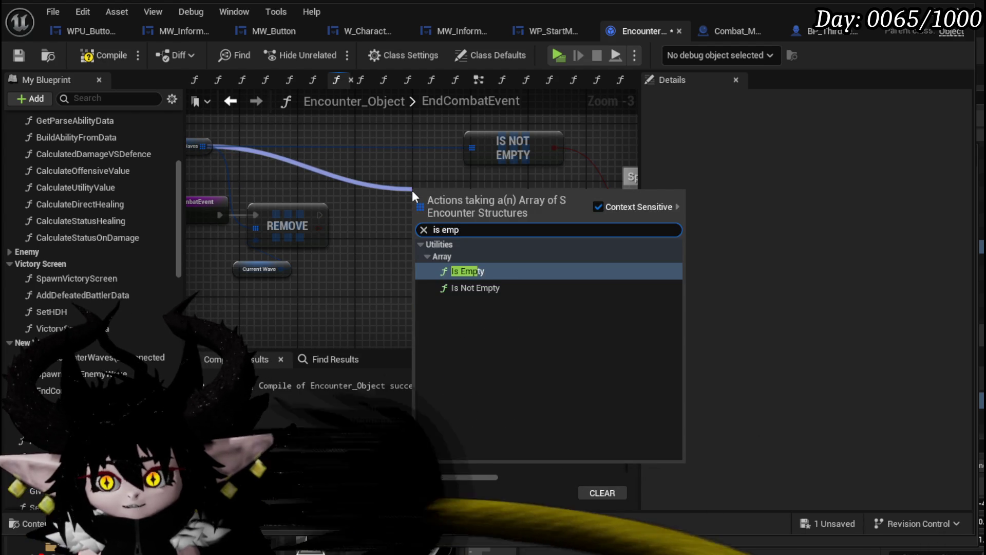
key("Return")
left_click_drag(412, 190, 240, 199)
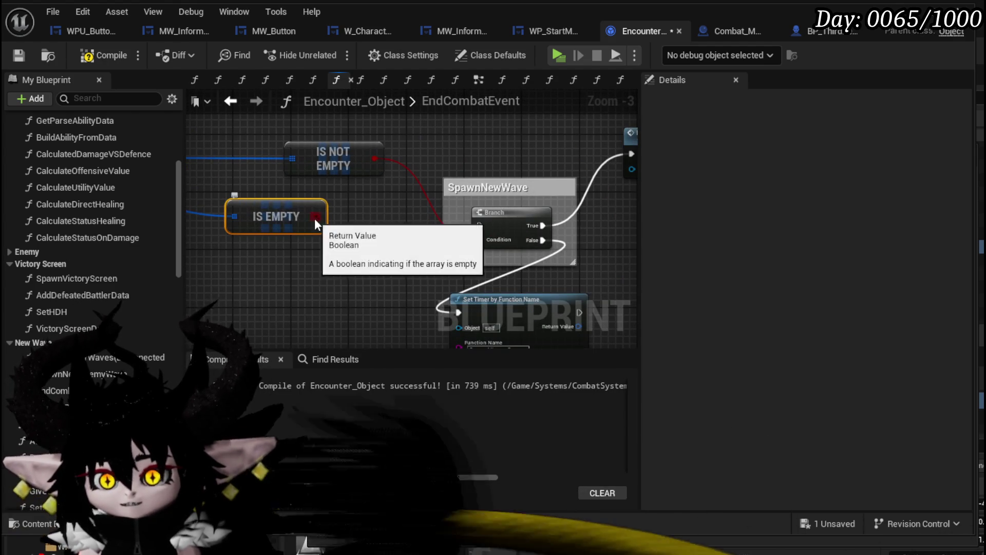
mouse_move(316, 216)
left_mouse_down()
mouse_move(485, 227)
mouse_move(481, 240)
left_mouse_up()
left_click_drag(263, 211, 333, 251)
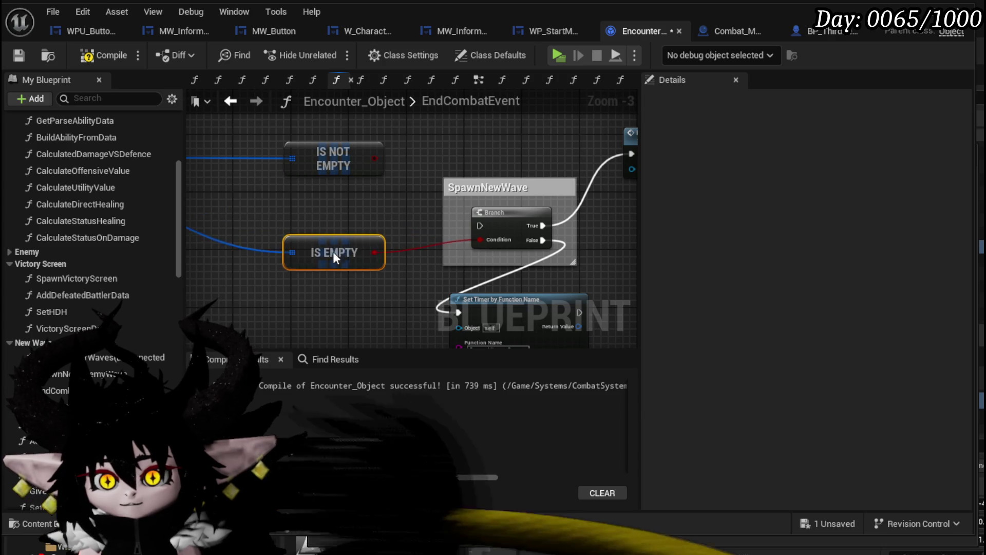
left_click(326, 165)
key("Delete")
Wire REMOVE's exec into the Branch, arrange Set Timer and Prepair Player for New Wave, and compile-save
mouse_move(530, 224)
left_mouse_down()
mouse_move(295, 236)
mouse_move(403, 189)
left_mouse_up()
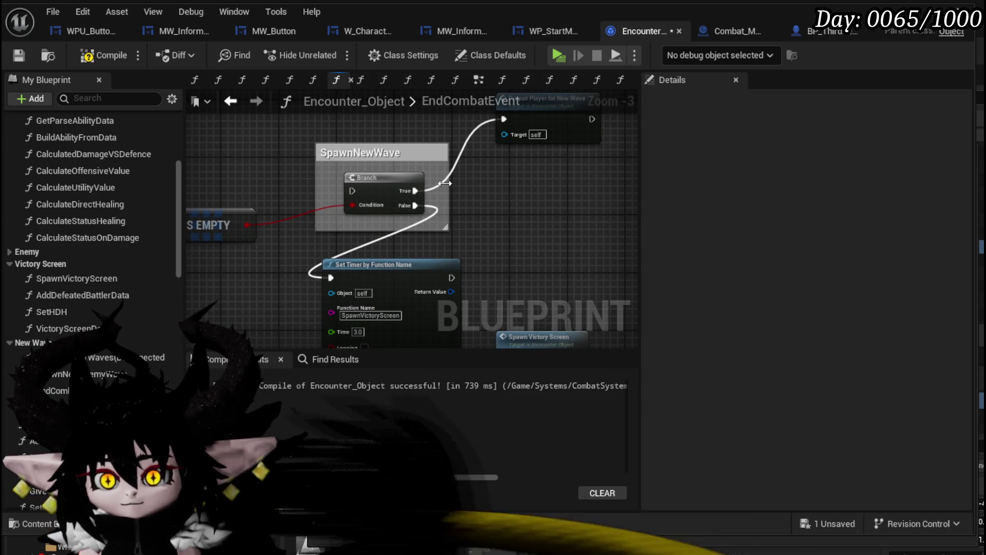
left_click_drag(394, 264, 575, 178)
mouse_move(415, 190)
left_mouse_down()
mouse_move(483, 195)
mouse_move(418, 253)
mouse_move(412, 88)
left_mouse_up()
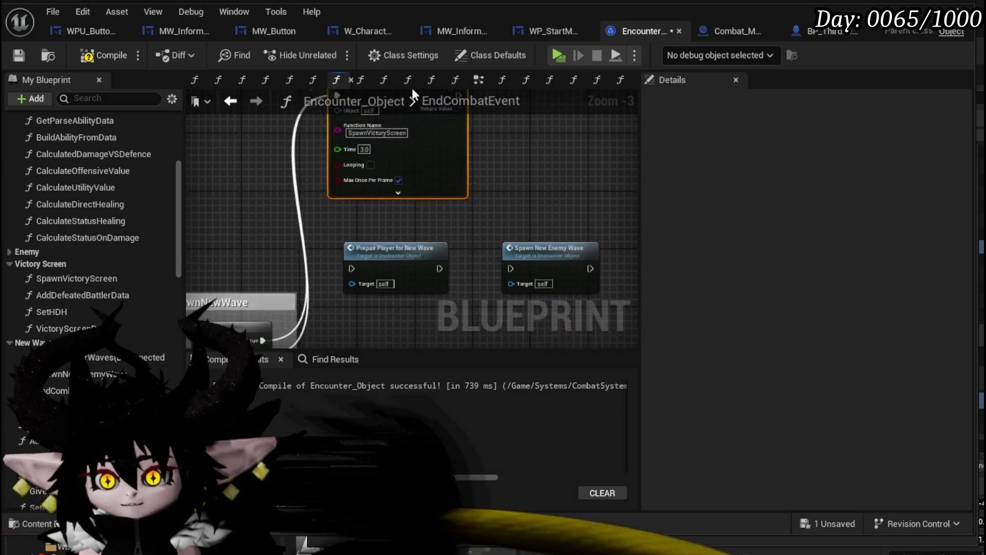
left_click_drag(430, 194, 399, 317)
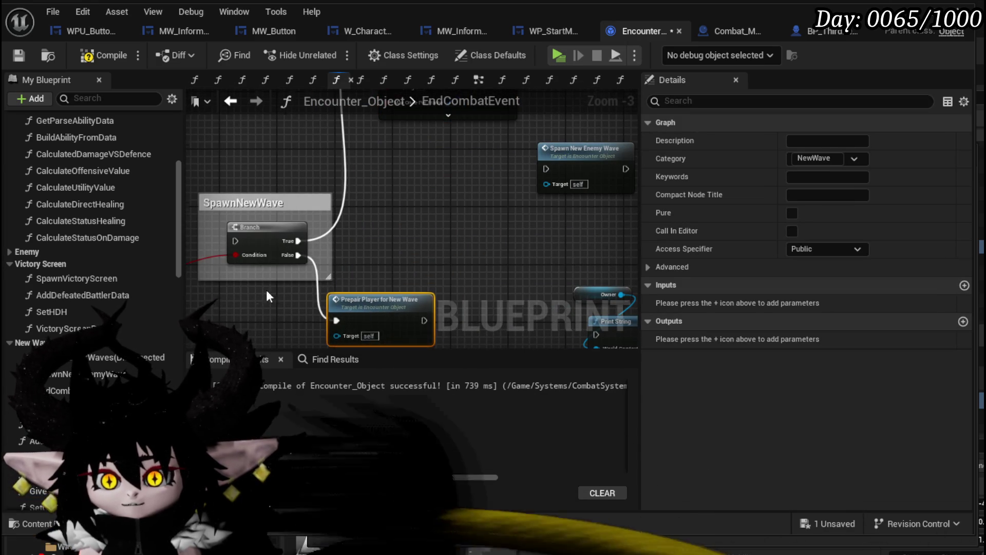
mouse_move(266, 289)
left_mouse_down()
mouse_move(418, 279)
mouse_move(464, 255)
left_mouse_up()
mouse_move(280, 180)
left_mouse_down()
mouse_move(609, 186)
mouse_move(585, 181)
left_mouse_up()
left_click_drag(564, 216, 276, 186)
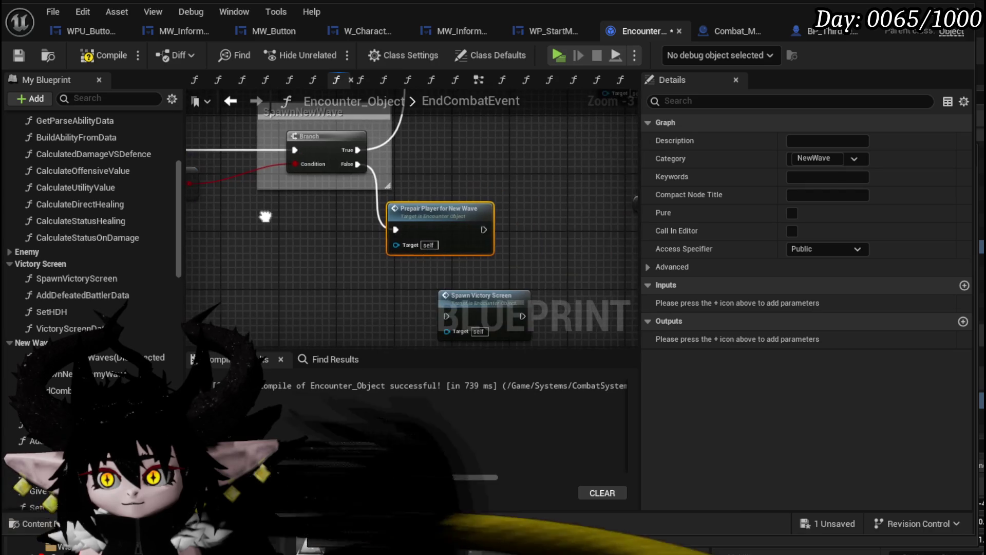
left_click_drag(447, 218, 503, 219)
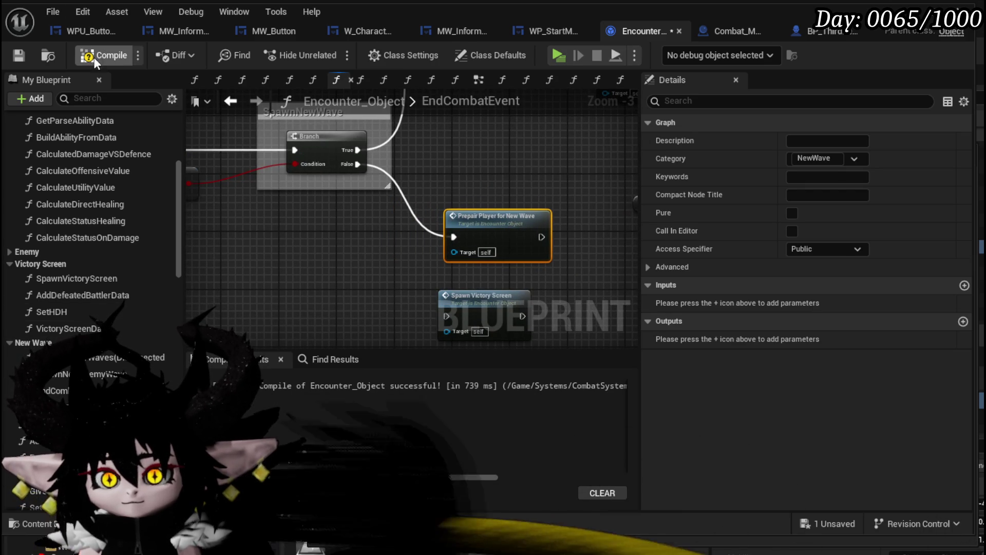
left_click(18, 57)
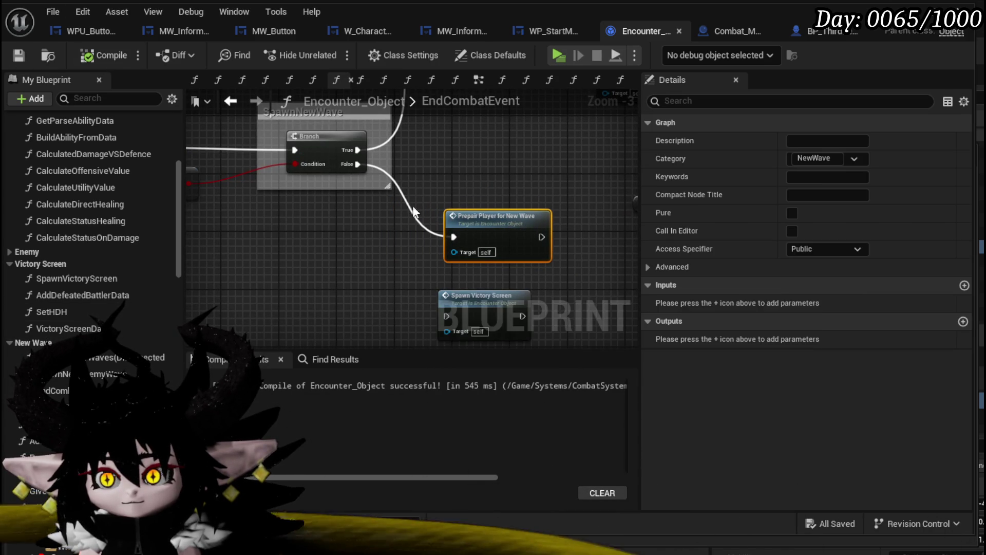
Check the PrepairPlayerForNewWave call, then open SpawnNewEnemyWave and inspect its Waves variable
double_click(453, 218)
key("alt+Left")
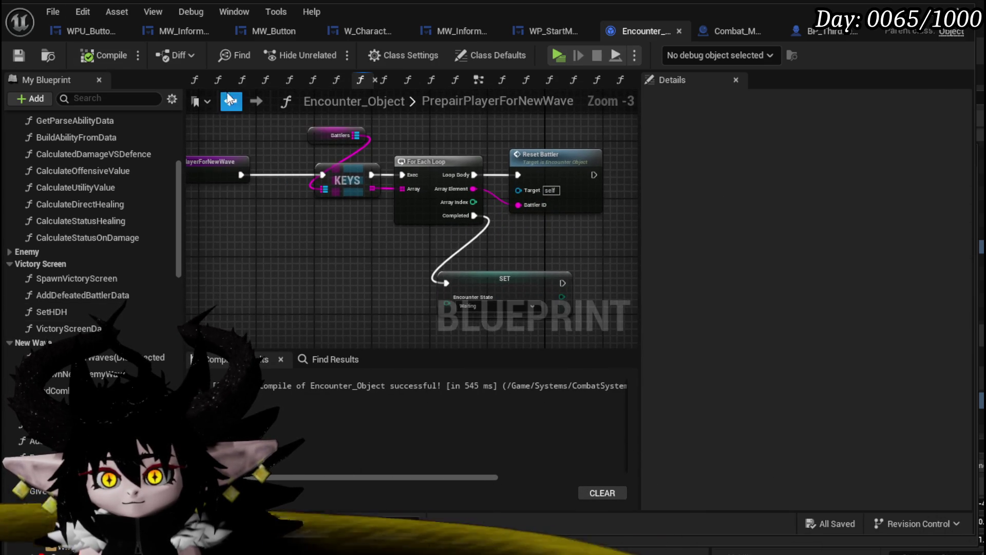
left_click(486, 222)
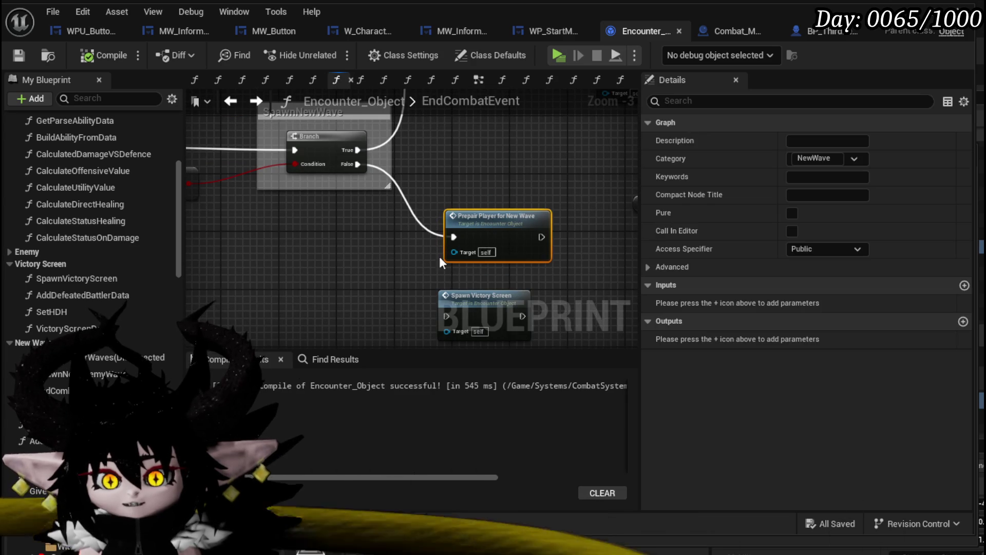
double_click(93, 373)
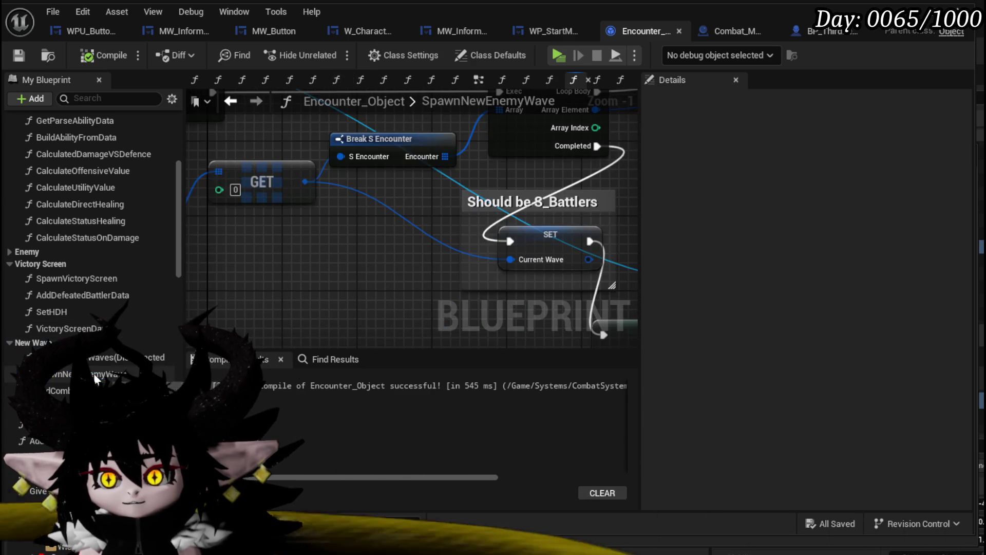
left_click_drag(351, 255, 495, 270)
left_click_drag(316, 260, 296, 285)
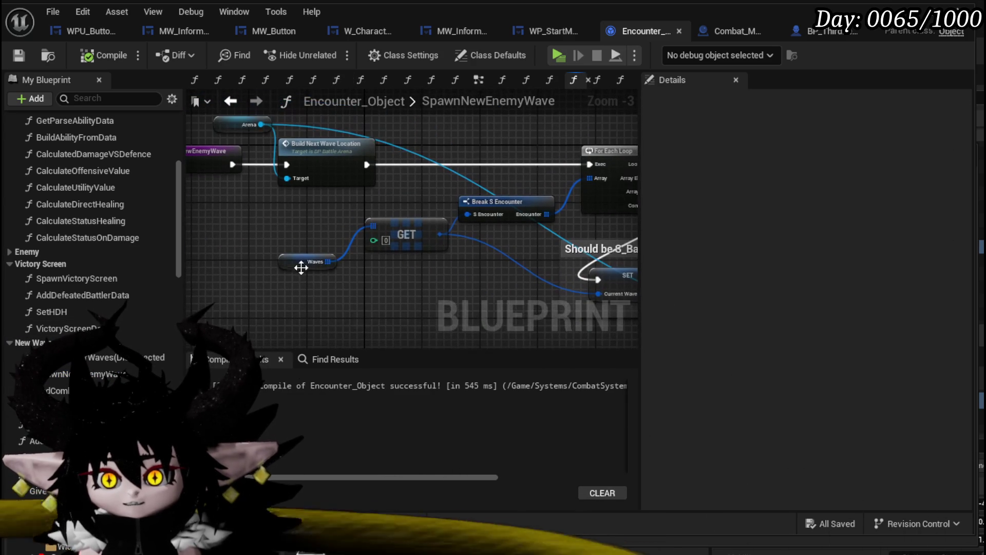
left_click(303, 259)
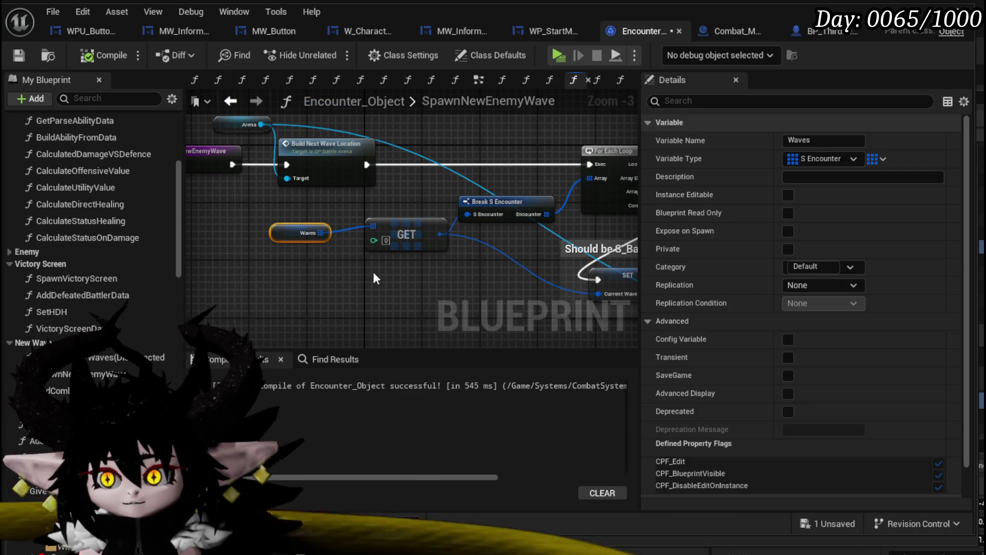
Run SET Current Wave before the For Each Loop and feed Current Wave into Break S Encounter
mouse_move(373, 272)
left_mouse_down()
mouse_move(187, 260)
mouse_move(190, 200)
mouse_move(400, 261)
mouse_move(313, 285)
mouse_move(319, 248)
mouse_move(415, 270)
mouse_move(269, 255)
left_mouse_up()
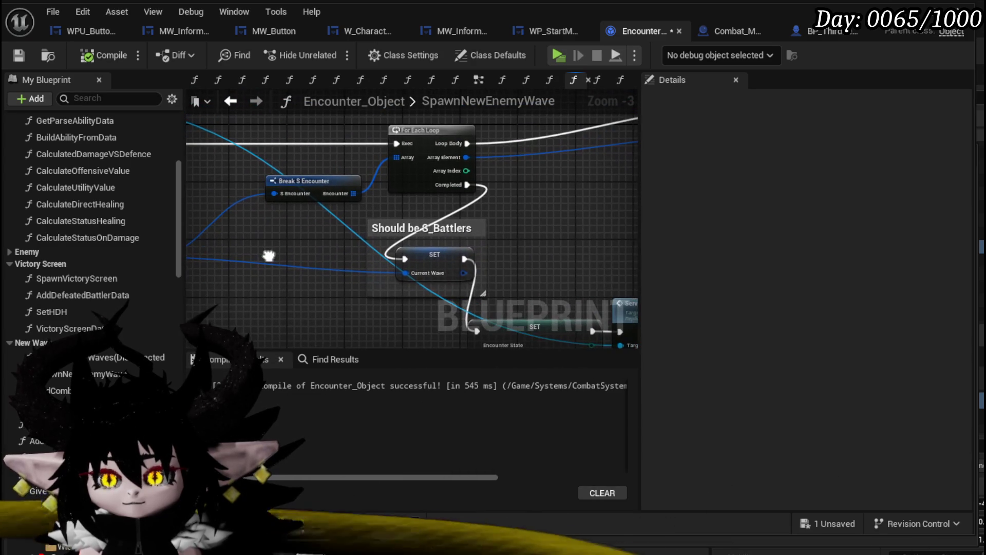
mouse_move(413, 266)
left_mouse_down()
mouse_move(427, 273)
mouse_move(258, 227)
left_mouse_up()
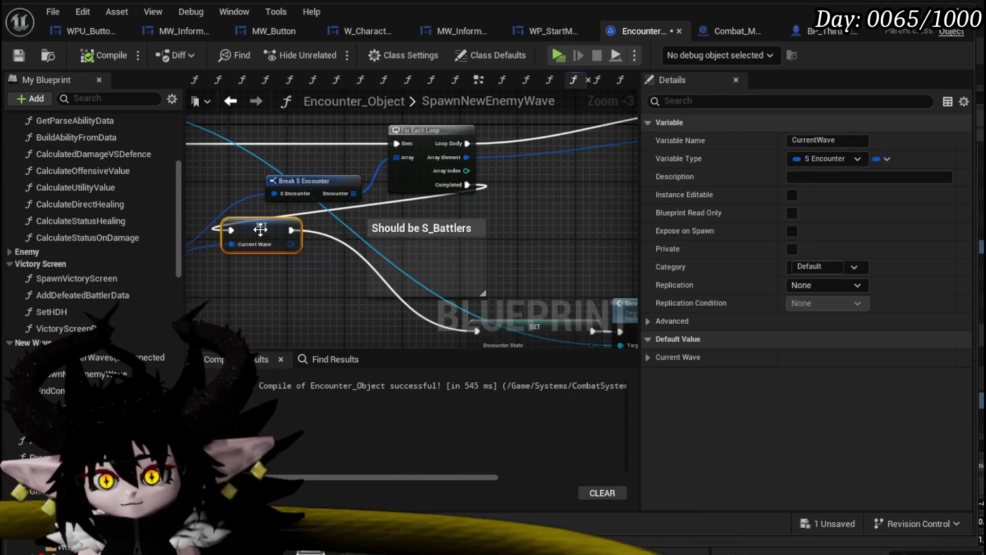
left_click_drag(183, 257, 329, 268)
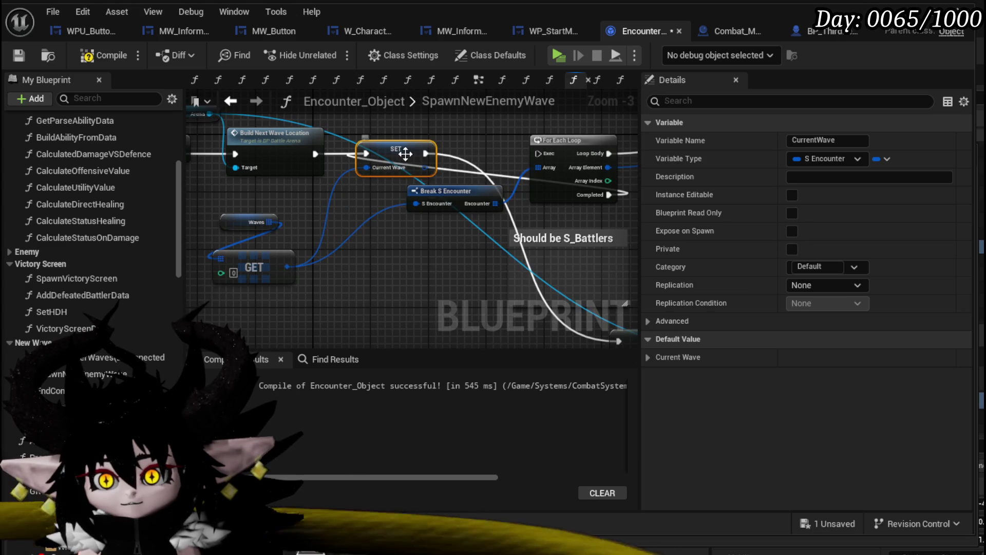
left_click_drag(534, 155, 534, 155)
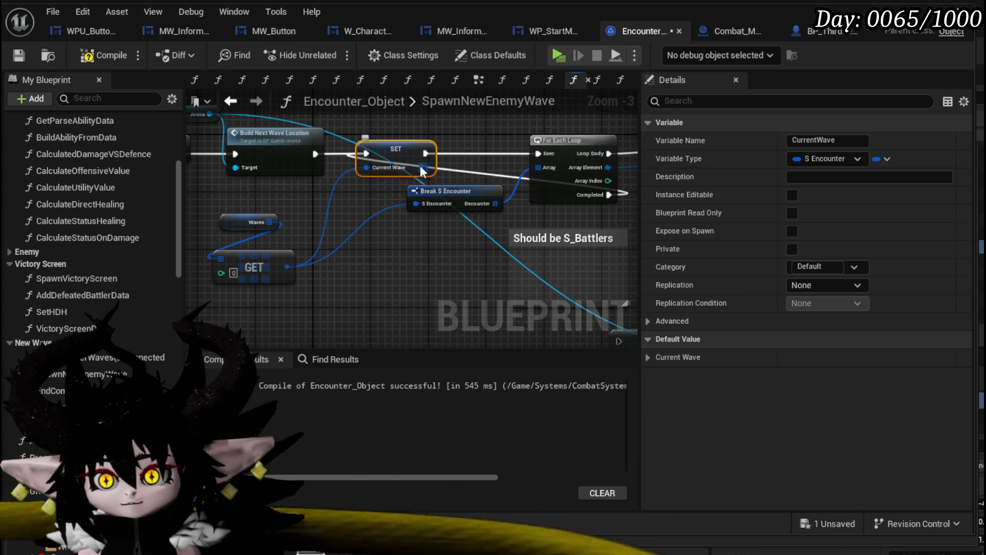
mouse_move(424, 167)
left_mouse_down()
mouse_move(416, 205)
mouse_move(480, 184)
mouse_move(456, 287)
left_mouse_up()
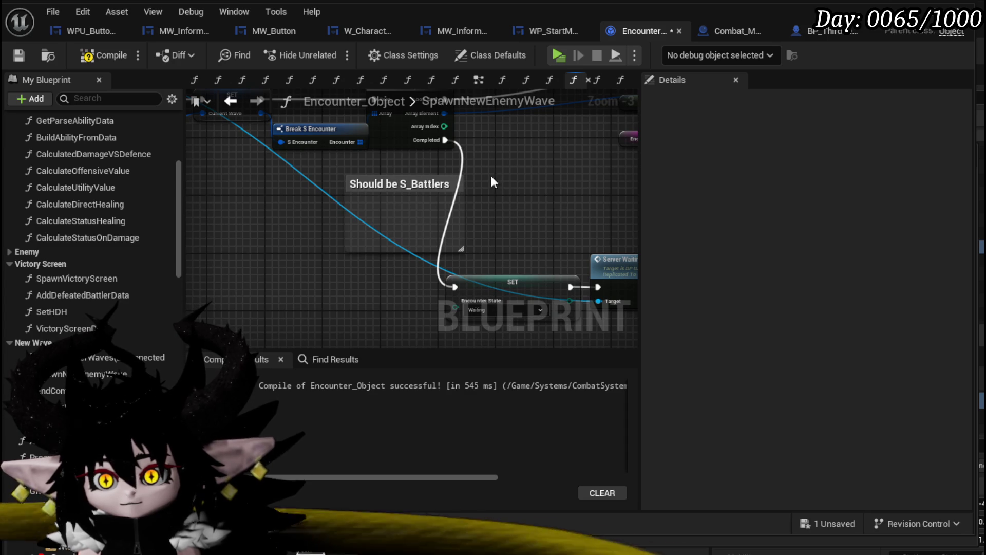
left_click(318, 231)
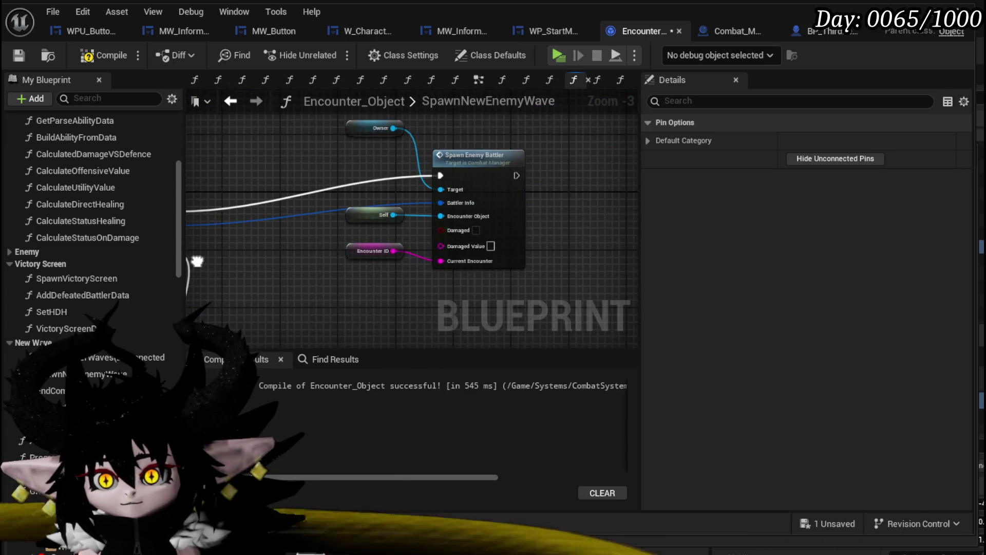
left_click_drag(364, 267, 522, 252)
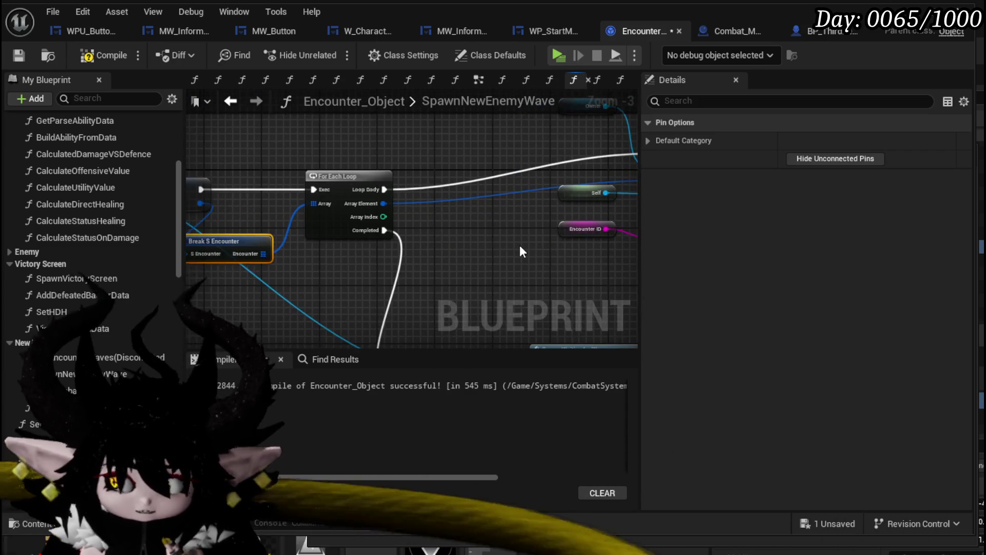
scroll(522, 252, "down", 2)
scroll(375, 288, "up", 2)
left_click_drag(320, 268, 408, 248)
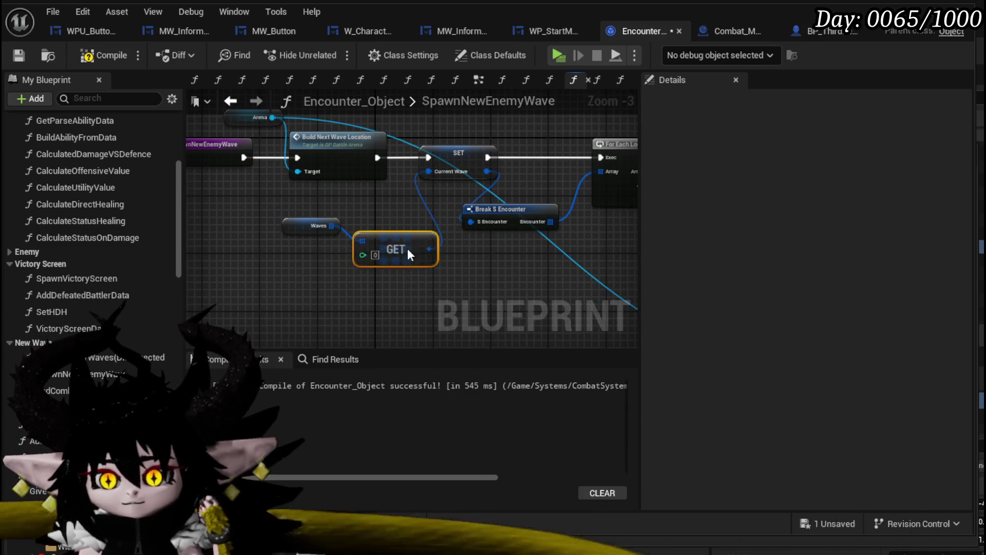
left_click_drag(327, 245, 272, 280)
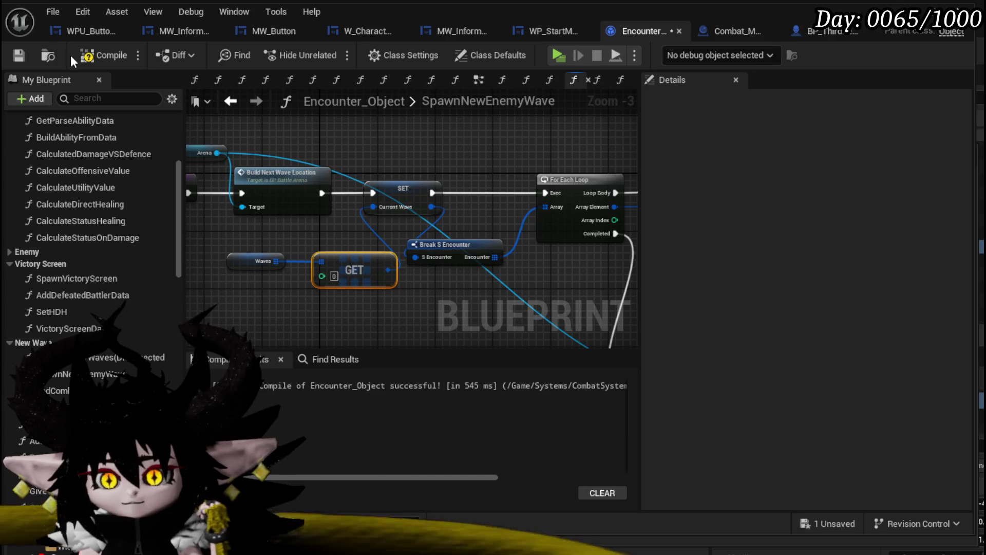
Compile and save Encounter_Object, then return to the L_DungeonCreationTest level editor
key("F7")
key("ctrl+s")
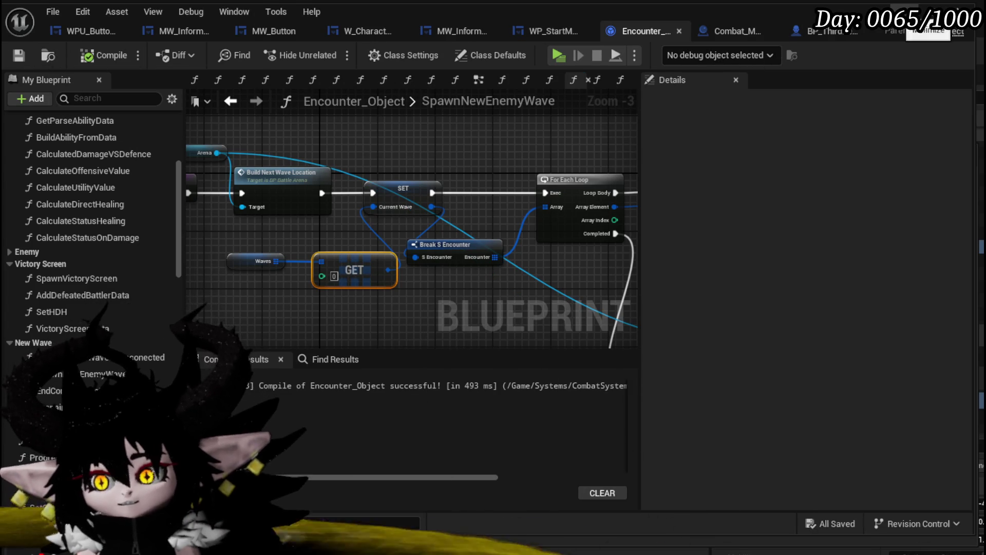
left_click(929, 12)
left_click(969, 158)
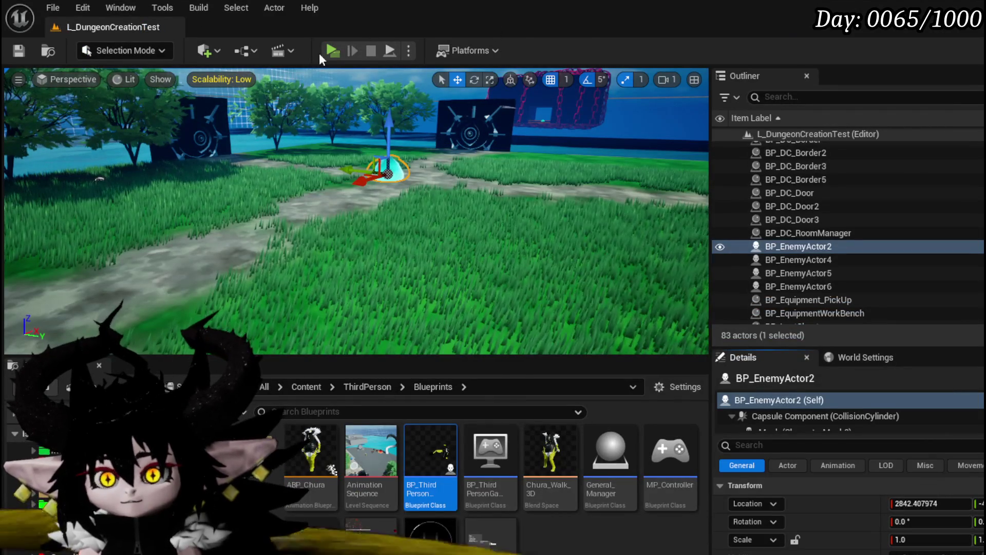
Play the level standalone, run to the water slime and attack it to start combat
left_click(331, 51)
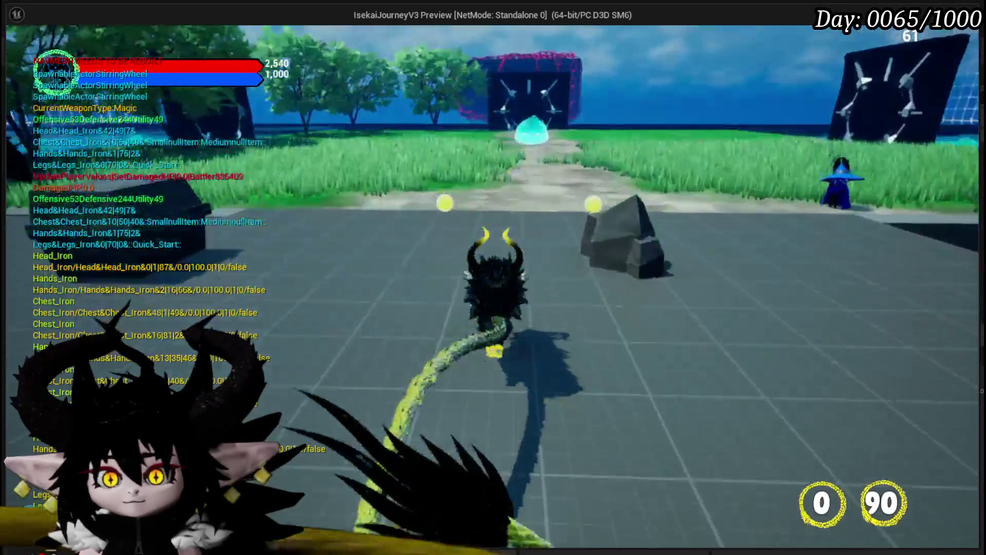
key("w")
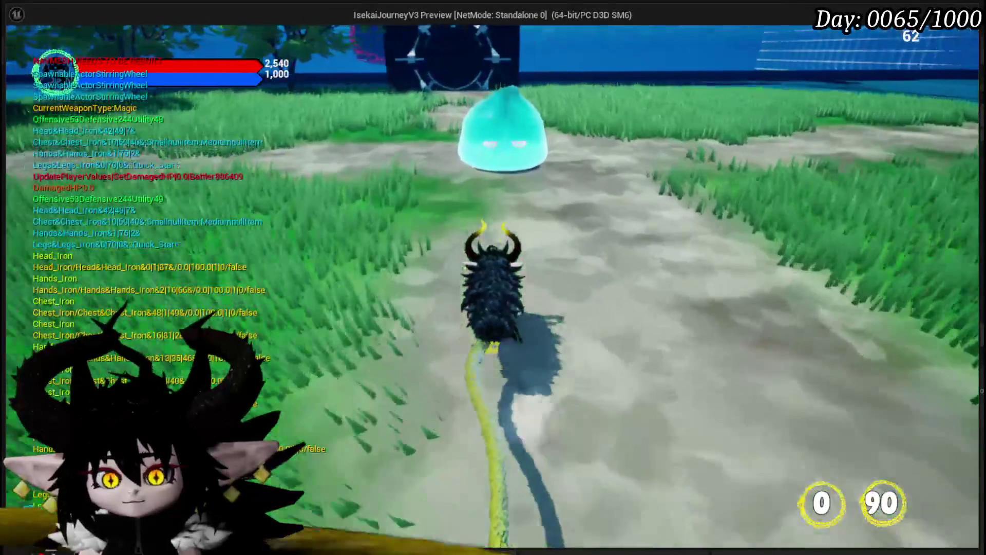
left_click(493, 277)
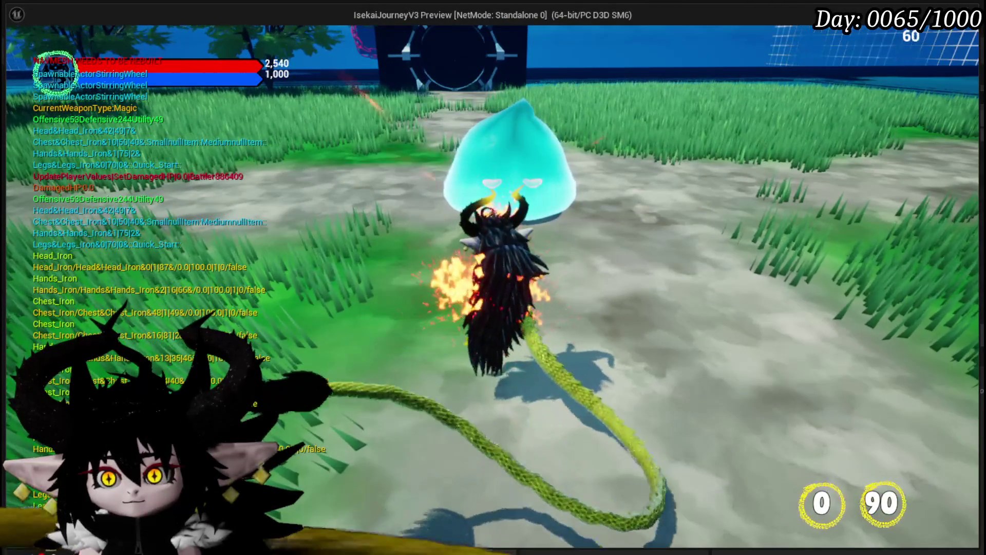
left_click(493, 277)
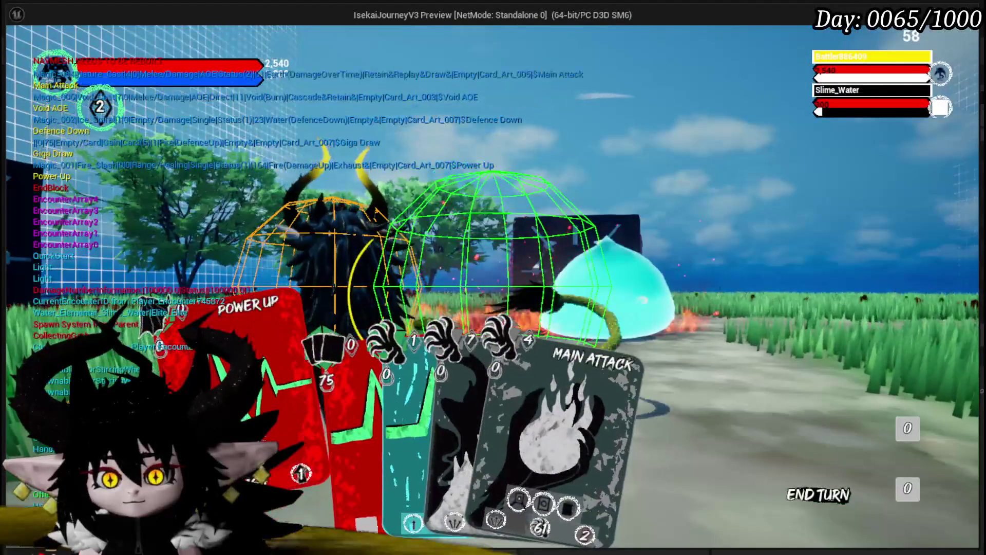
Play Giga Draw and Claw, then place an Attack Summon on the field
key("space")
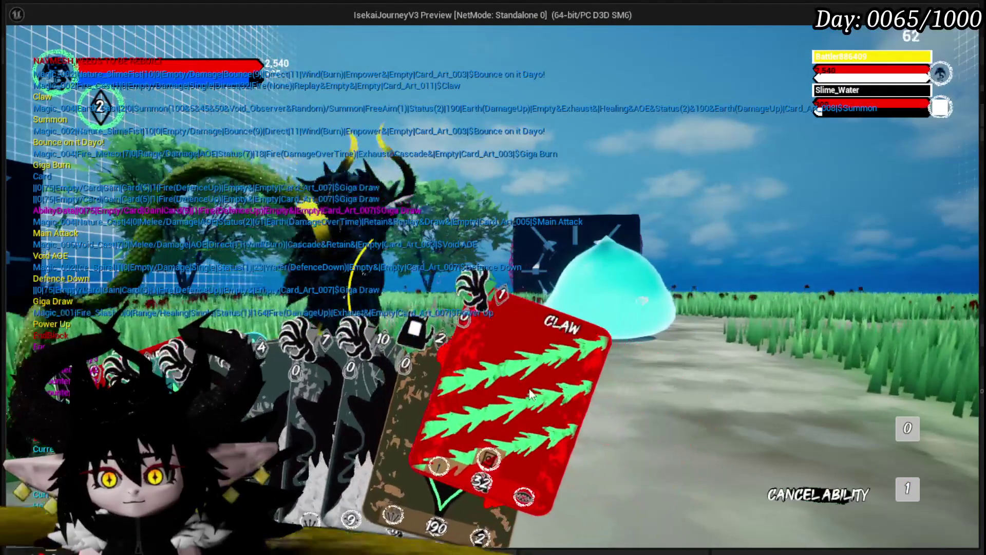
left_click(530, 394)
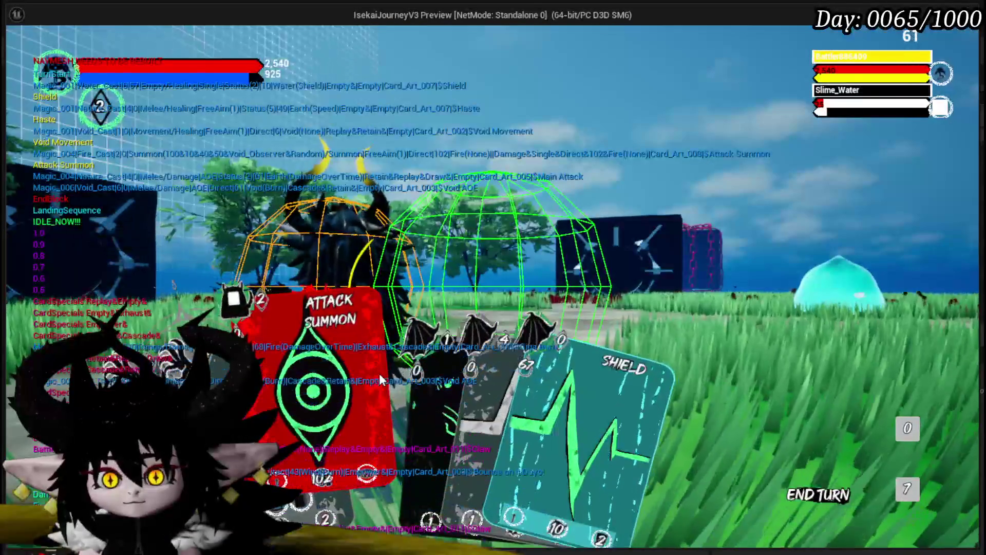
left_click(379, 377)
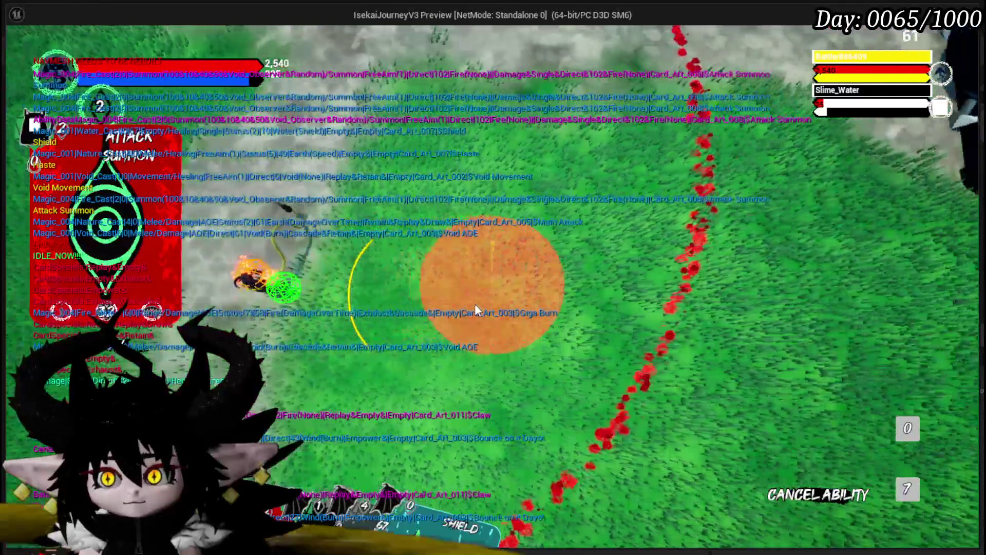
left_click(474, 304)
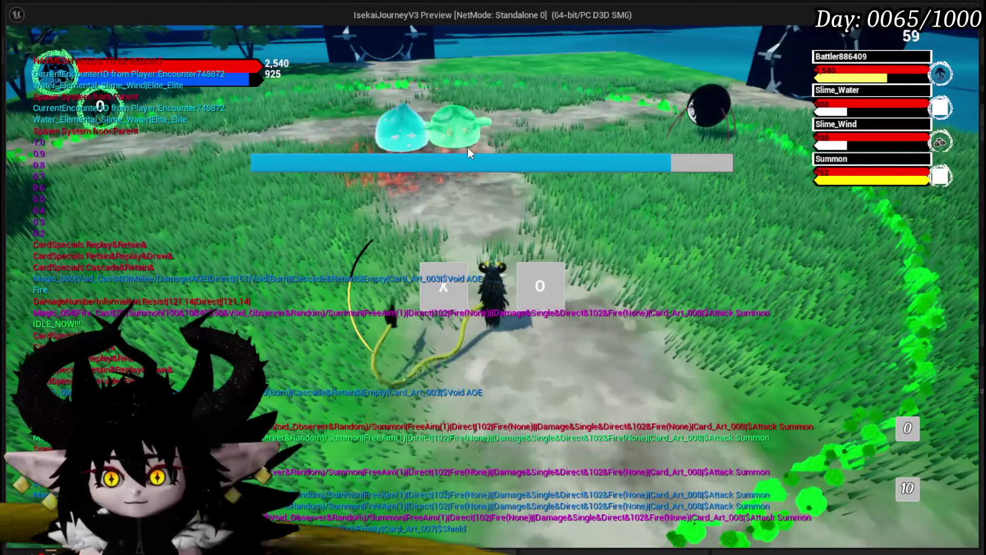
Fire the attack with X at the timed prompt, then play Claw on Slime_Water
key("x")
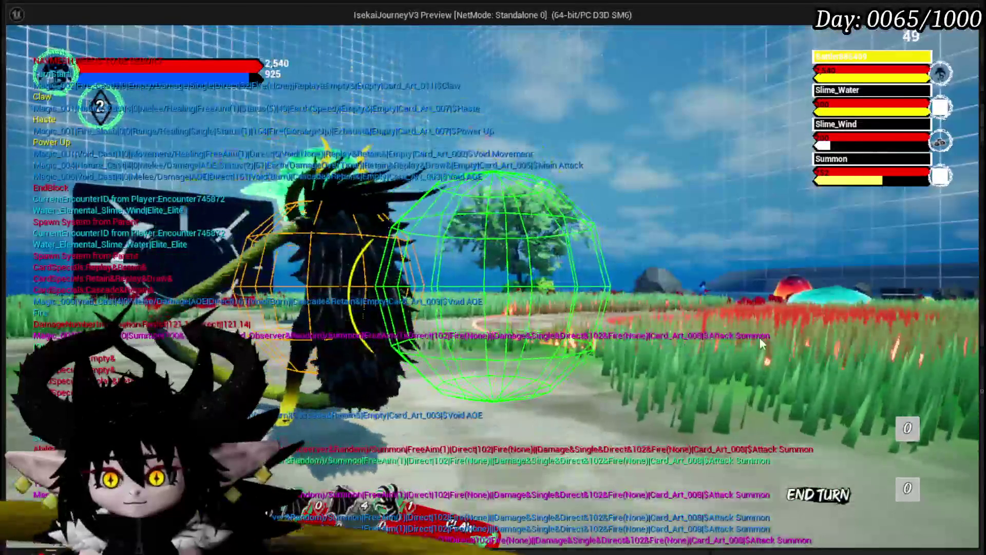
left_click(413, 494)
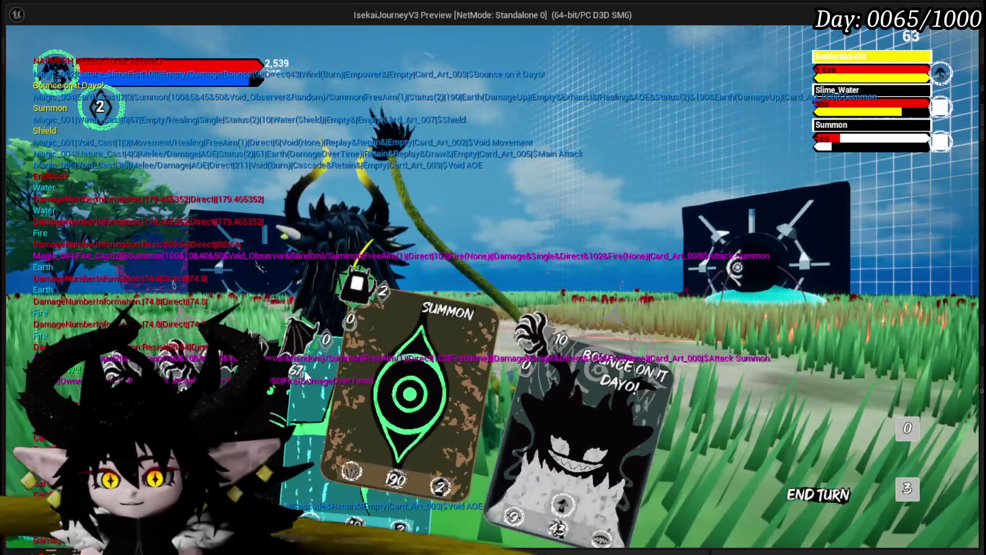
Place a Summon on the battlefield and launch a slime-fist attack card
left_click(335, 362)
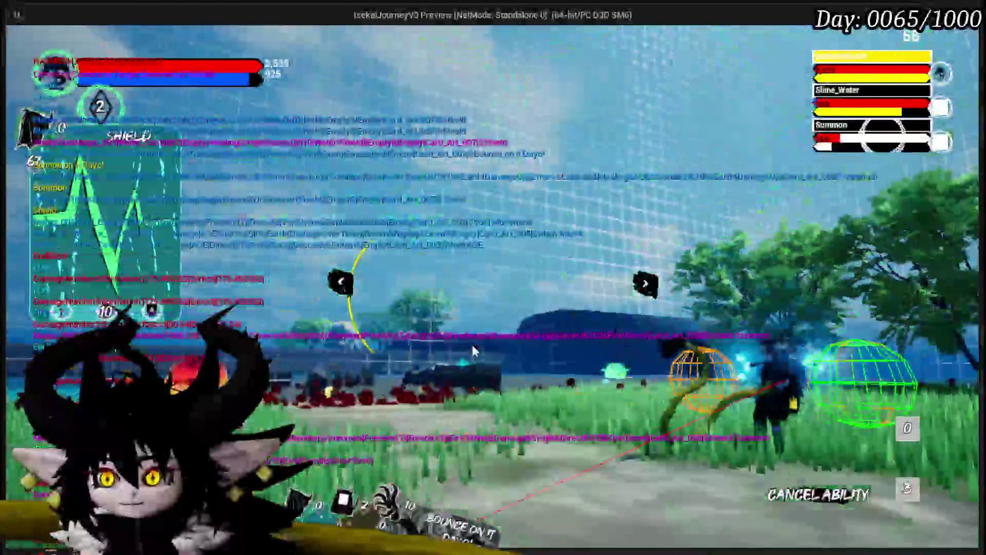
left_click(472, 347)
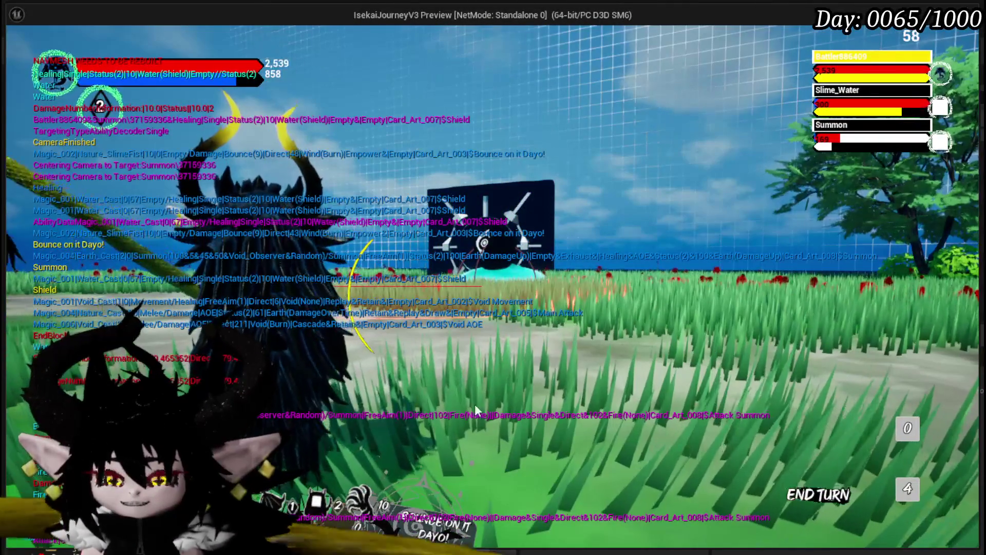
left_click(399, 446)
left_click(609, 263)
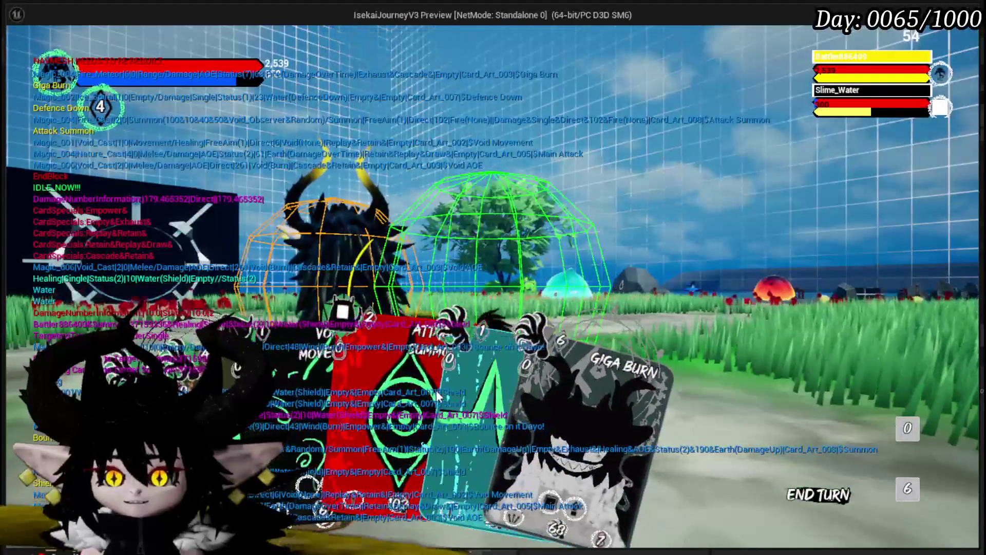
Play Defence Down, then cast Attack Summon at a chosen spot
left_click(437, 395)
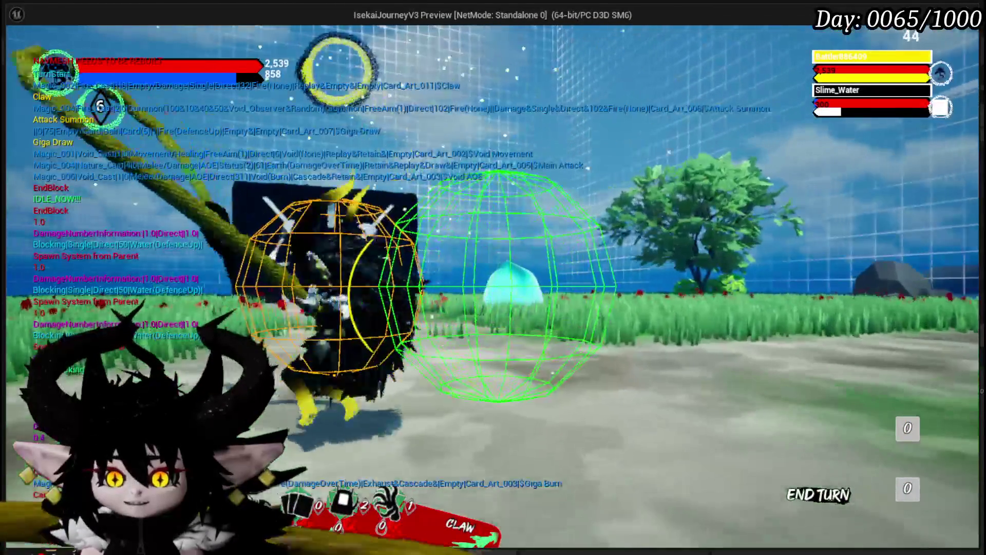
left_click(386, 339)
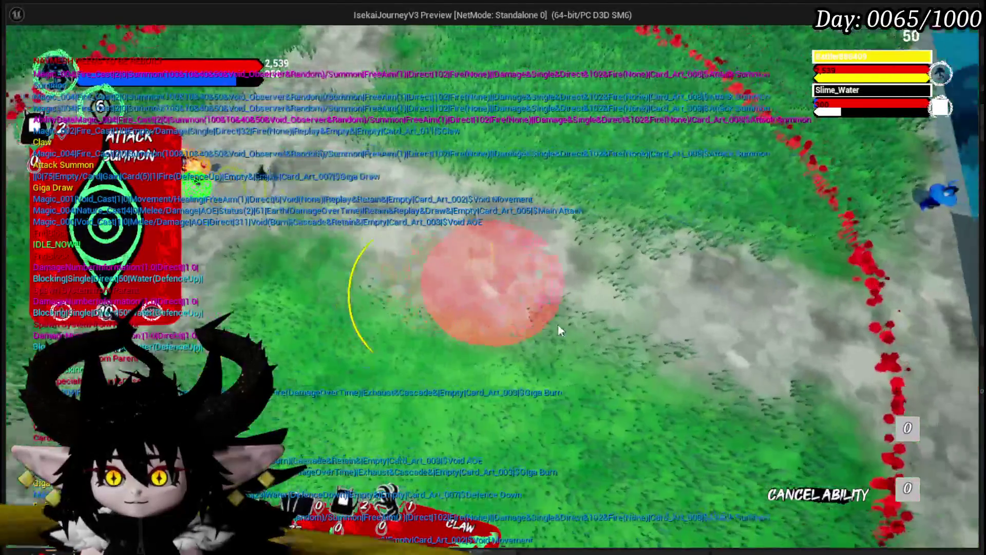
left_click(560, 330)
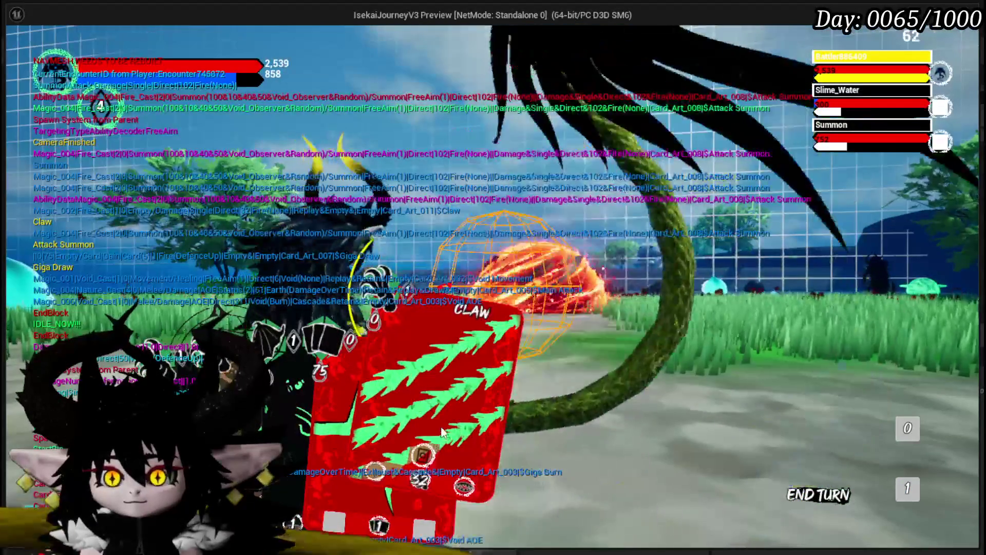
Select Claw and land three Claw strikes on Slime_Water
left_click(443, 432)
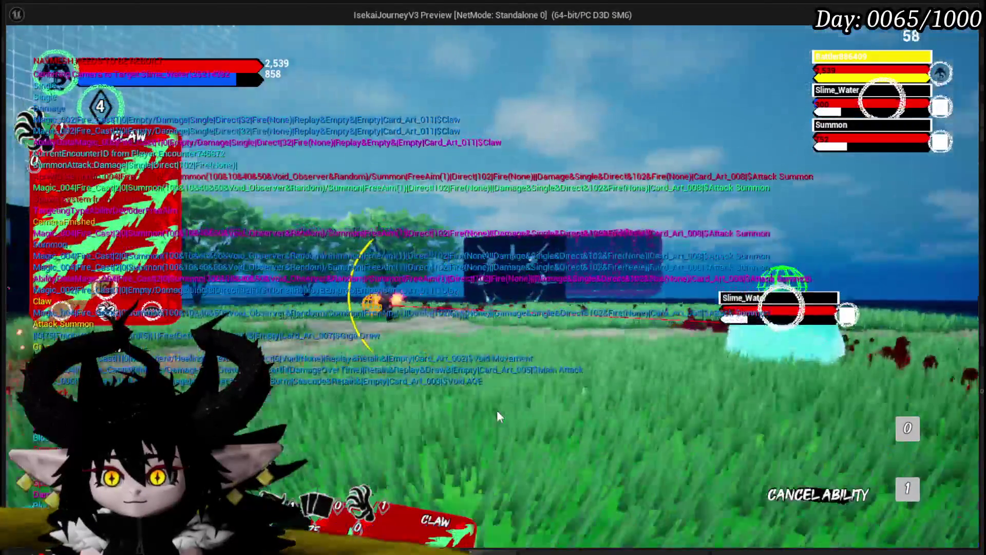
left_click(498, 412)
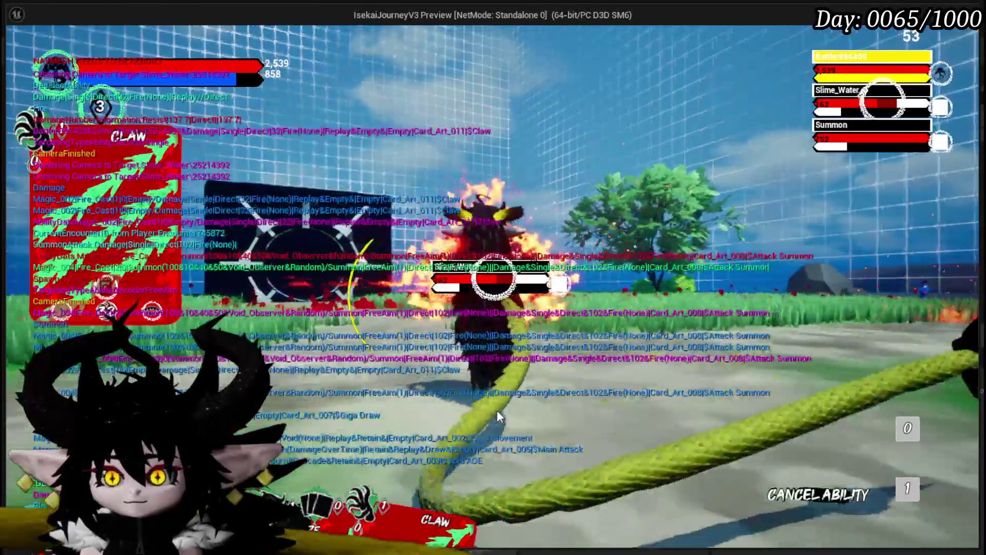
left_click(498, 410)
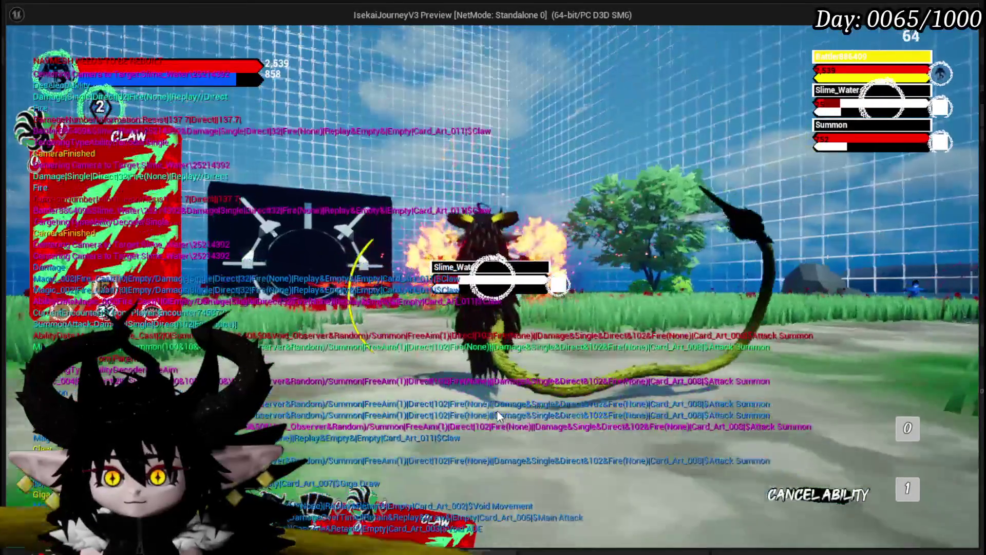
left_click(497, 410)
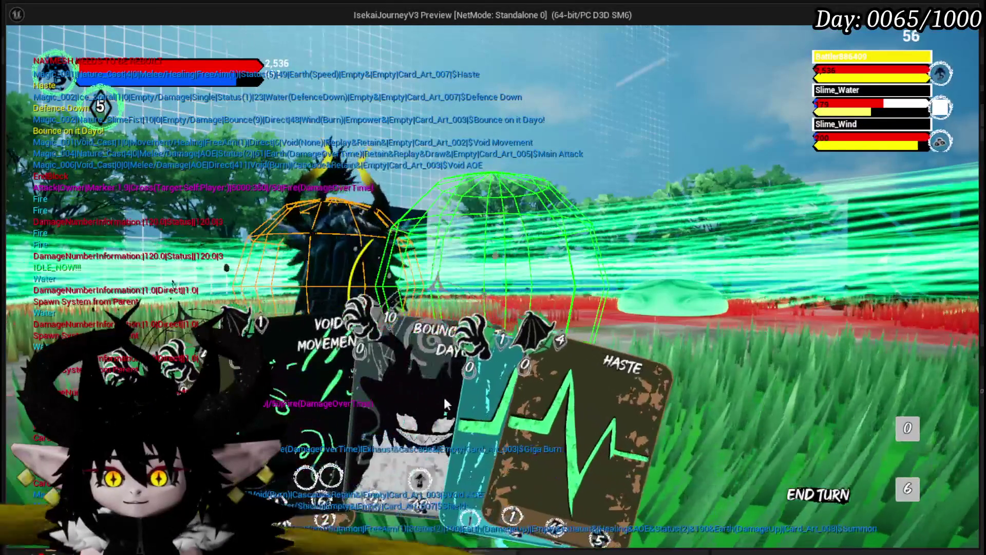
Play Defence Down, view and close the card overview, then cast another hand card
left_click_drag(395, 398, 566, 261)
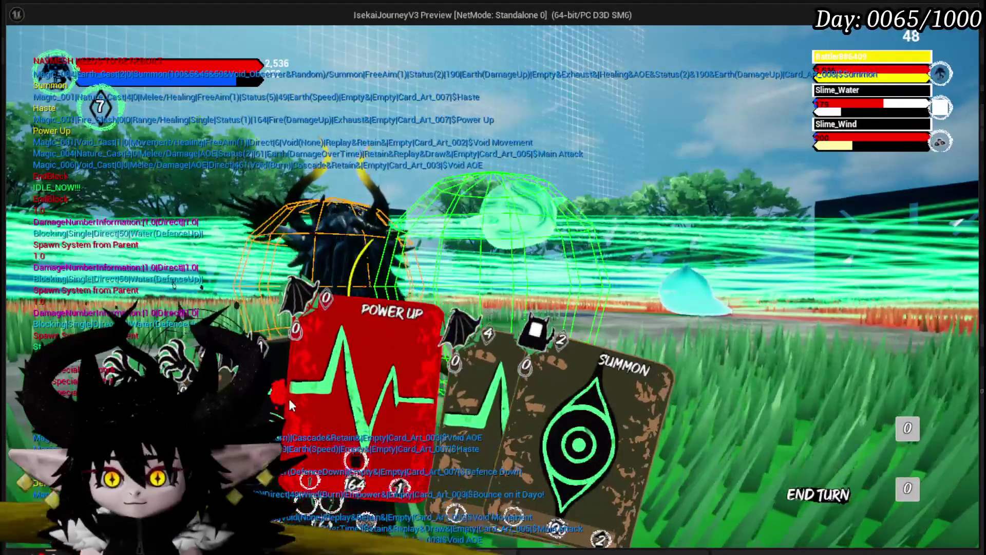
left_click(310, 399)
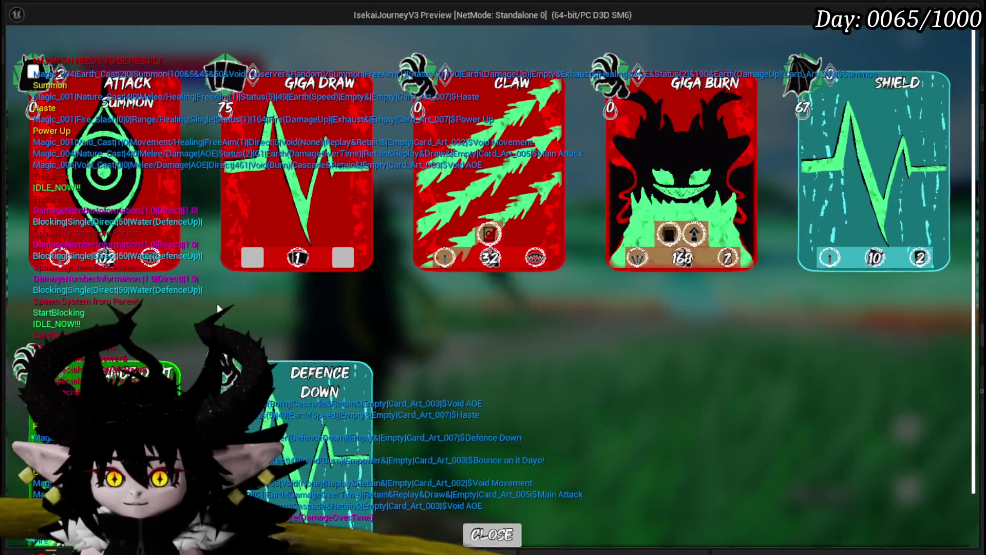
left_click(491, 536)
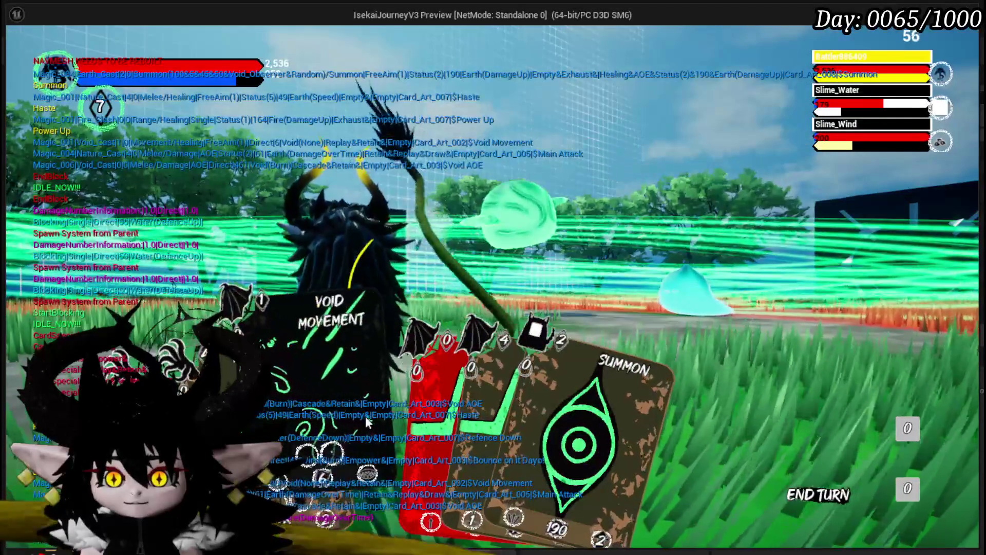
left_click(475, 427)
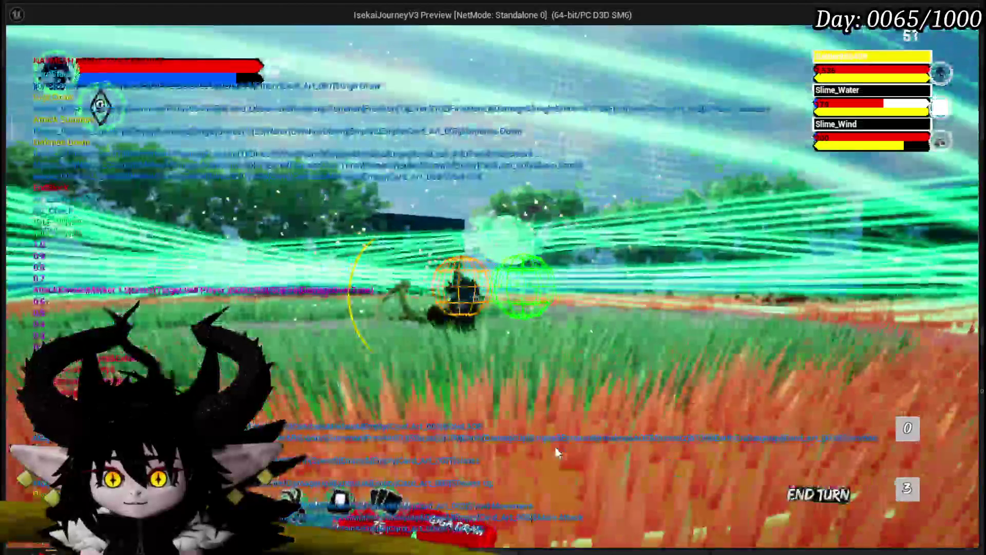
In the test battle, play Attack Summon, Giga Draw and Haste
left_click(442, 377)
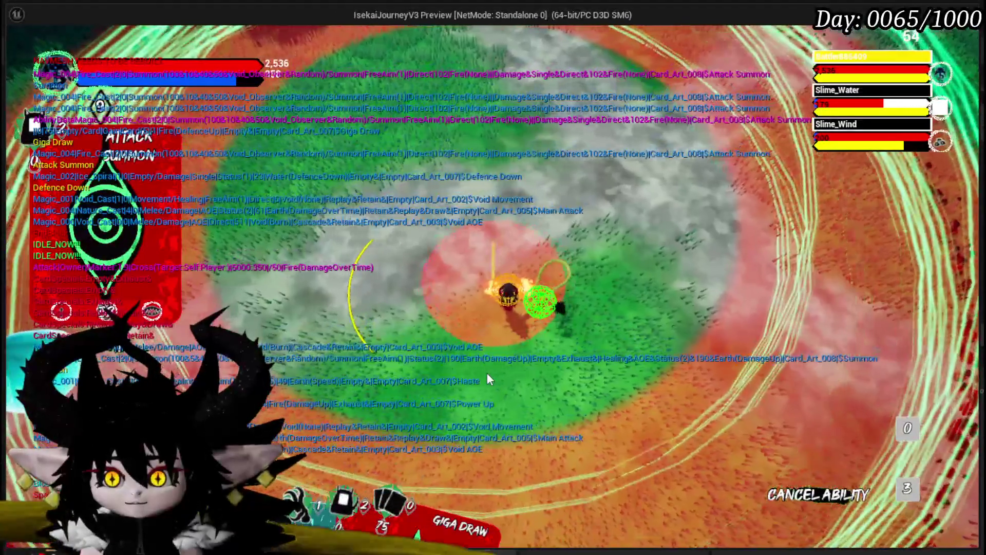
left_click(488, 375)
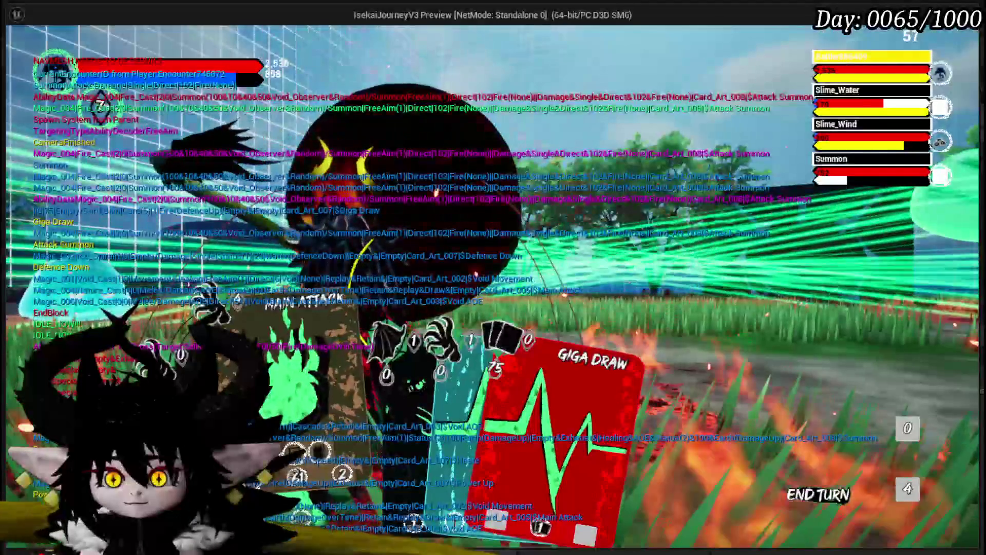
left_click(466, 394)
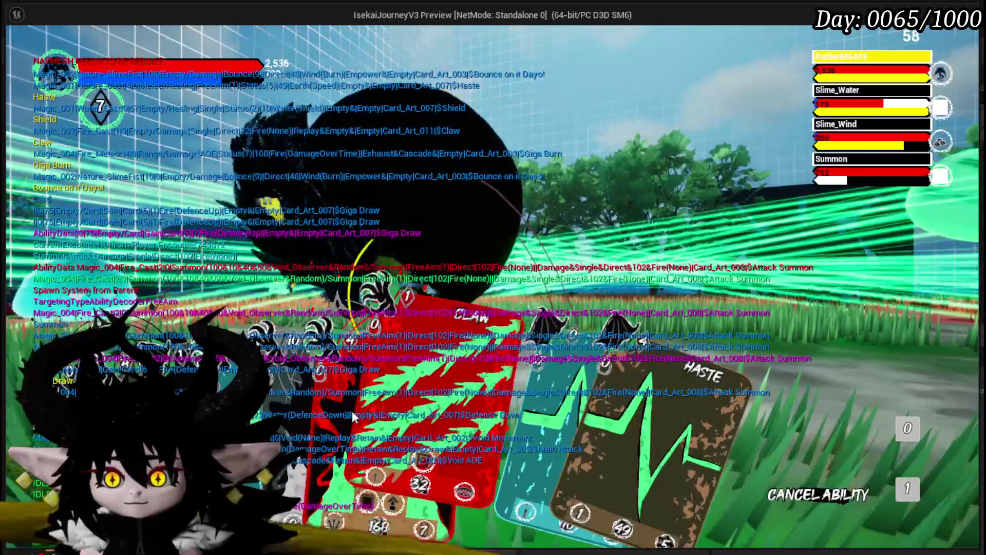
left_click(574, 405)
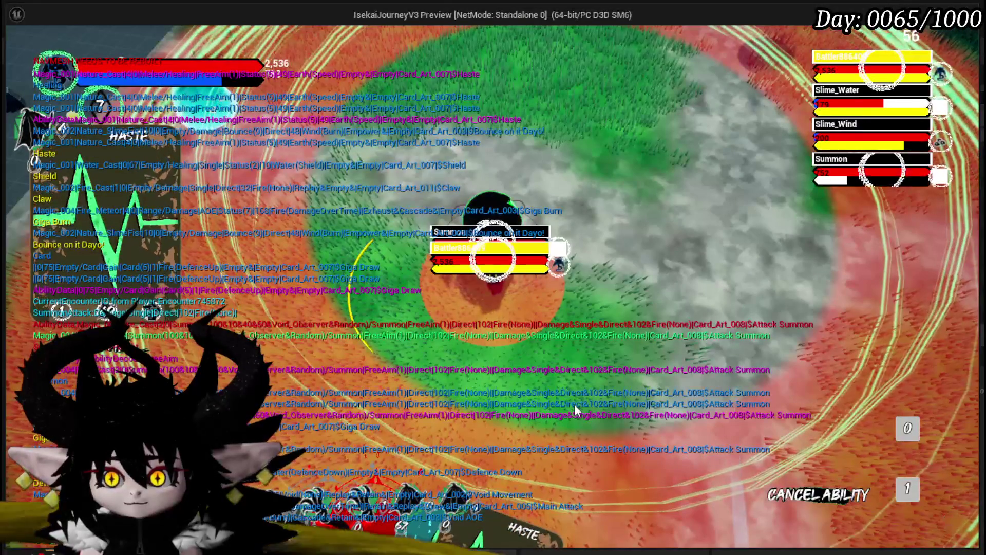
left_click(574, 404)
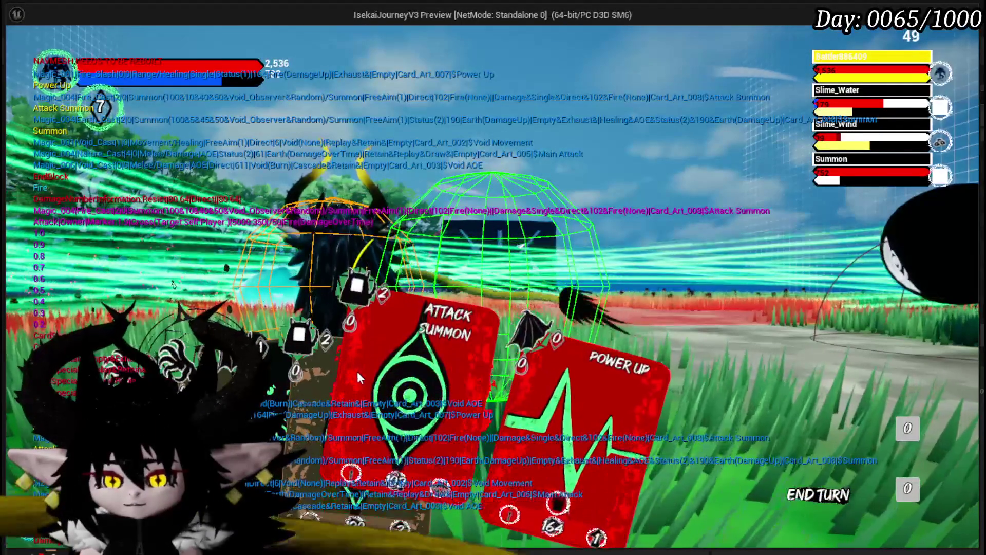
Play another card and Claw, then end the play session and save all packages
left_click(357, 371)
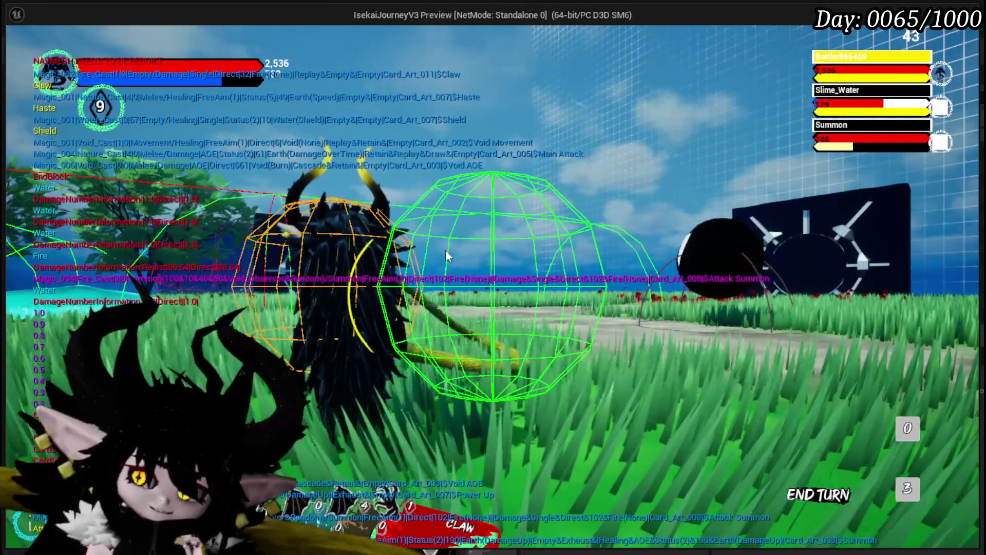
left_click(463, 411)
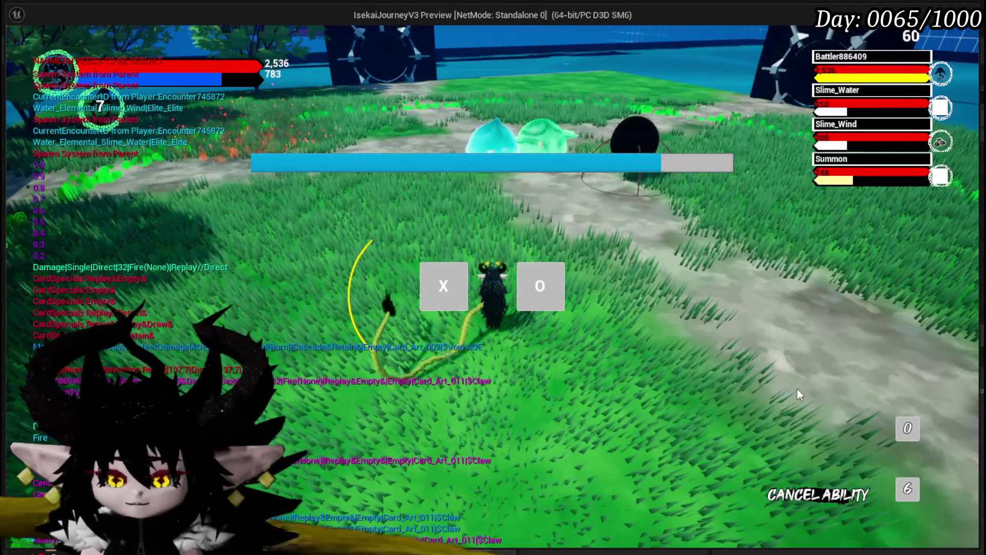
key("Escape")
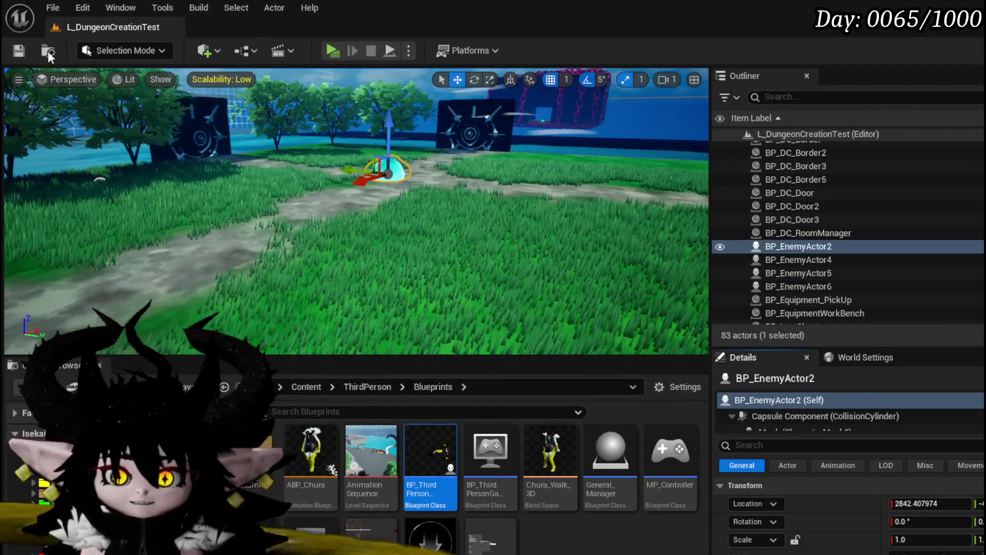
key("ctrl+s")
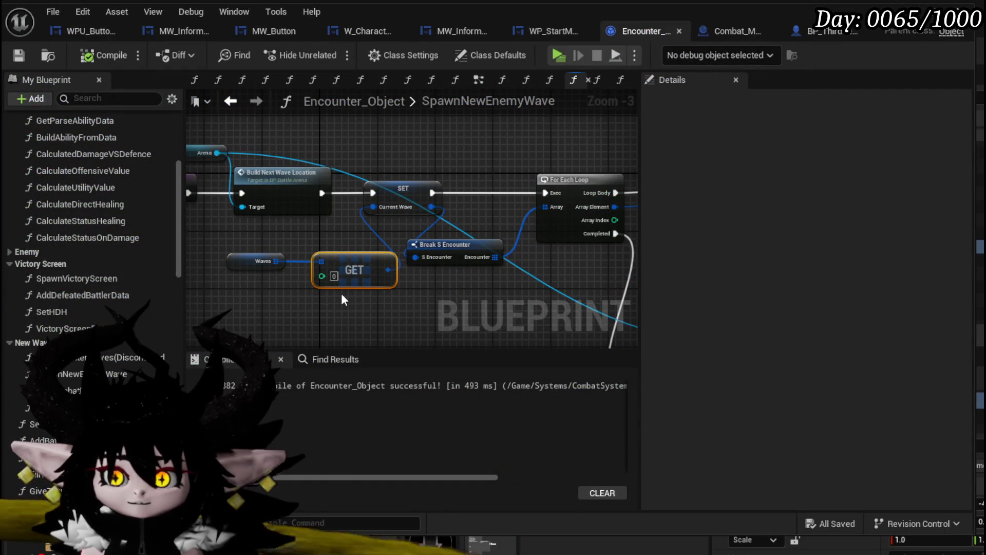
Move the Waves and GET nodes further left in the SpawnNewEnemyWave graph
left_click_drag(328, 247, 336, 260)
left_click_drag(337, 259, 315, 260)
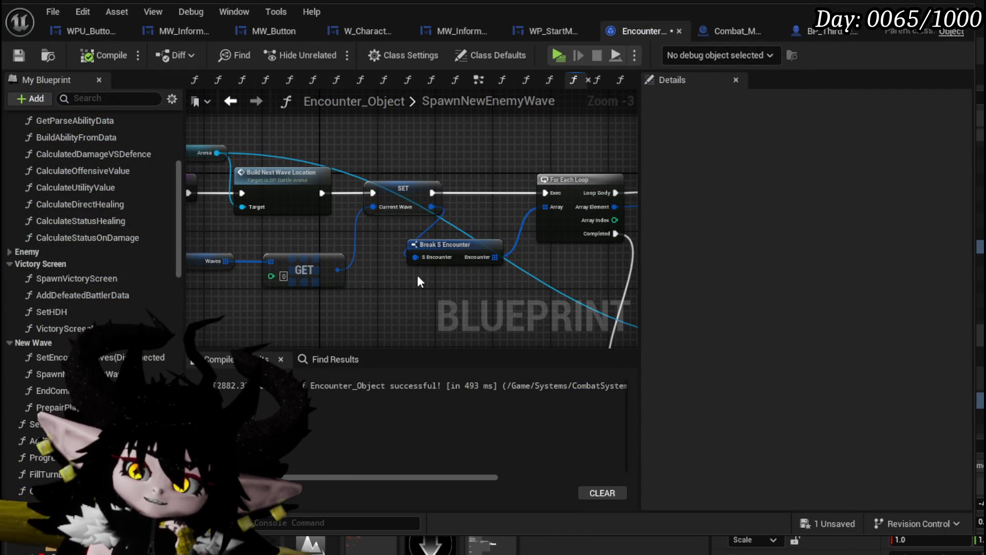
left_click_drag(210, 290, 302, 278)
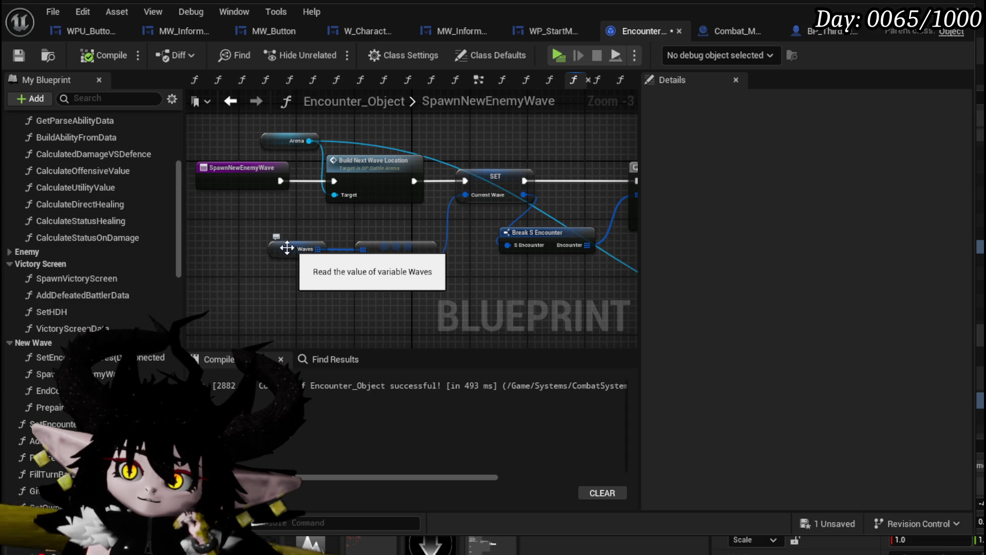
left_click_drag(288, 248, 226, 252)
left_click(299, 223)
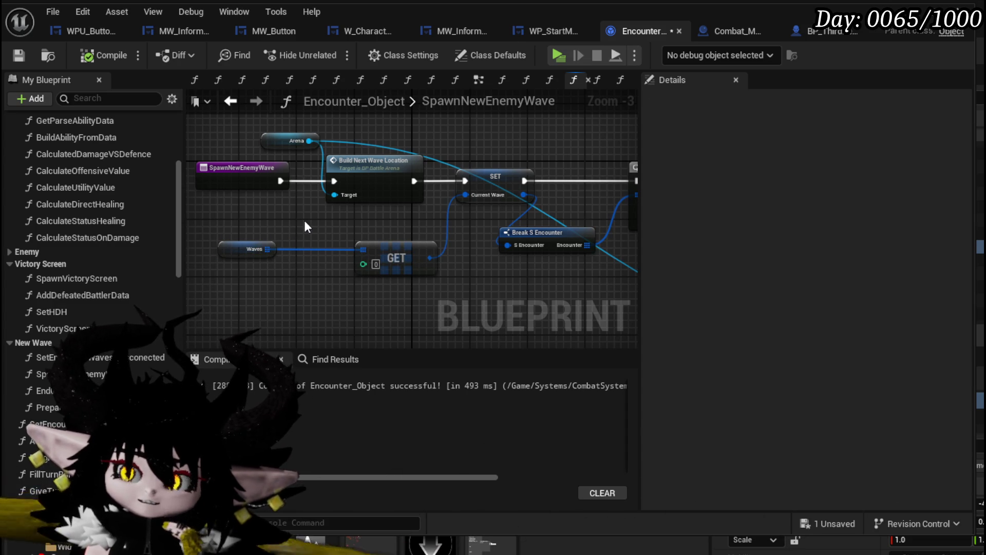
Save Encounter_Object and open the SetEncounterWaves(Disconected) function with its properties
left_click(19, 55)
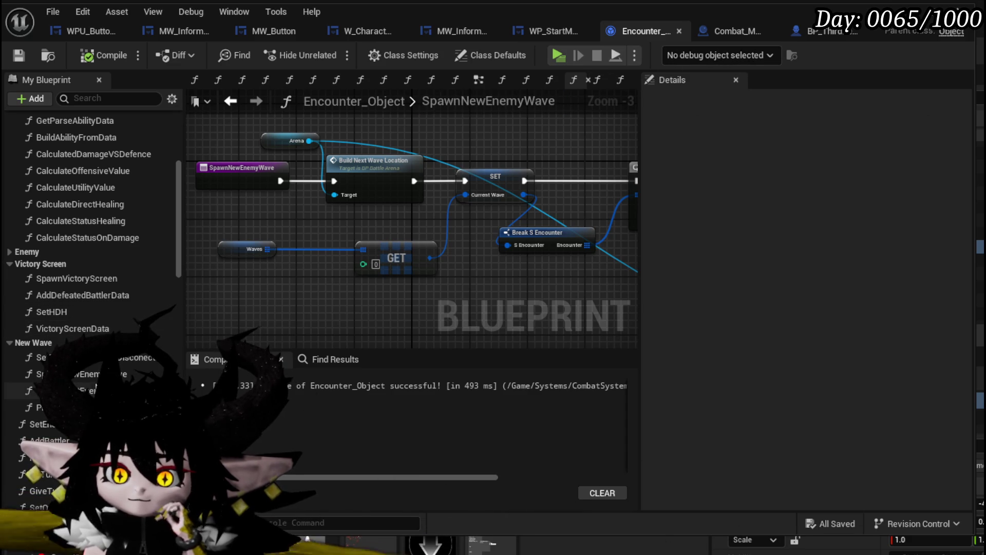
double_click(93, 362)
left_click(120, 360)
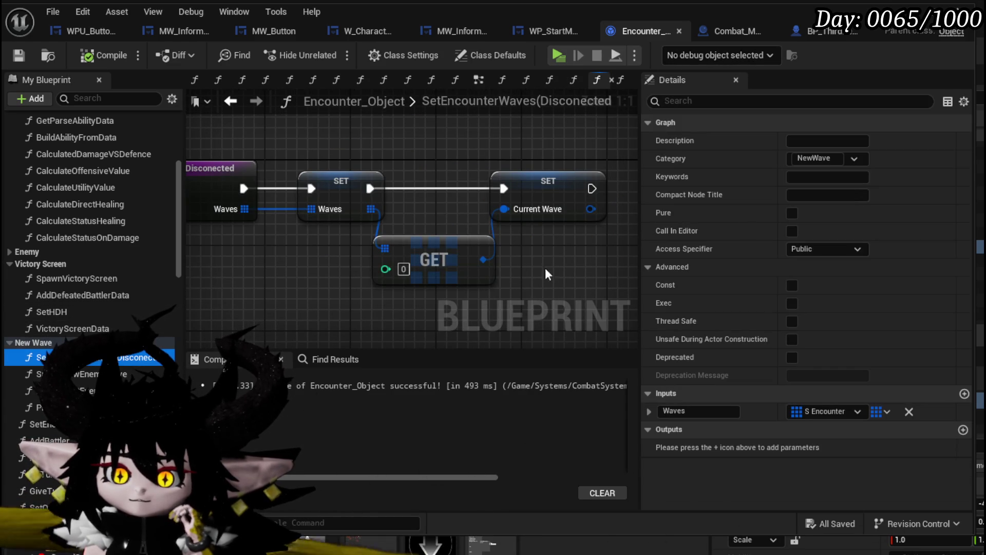
Rename the function to SetEncounterWaves by dropping the (Disconected) suffix, then compile and save
left_click(127, 363)
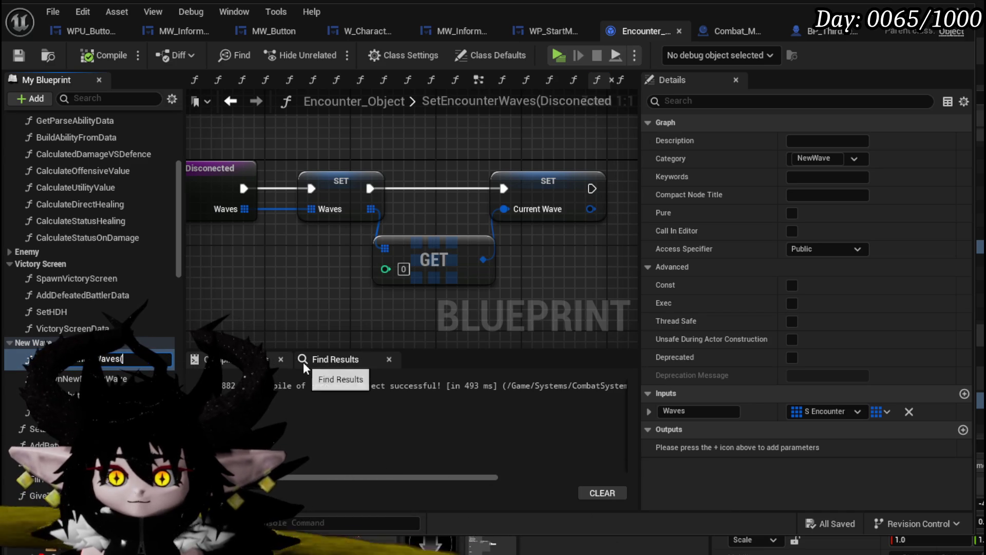
key("BackSpace")
key("Return")
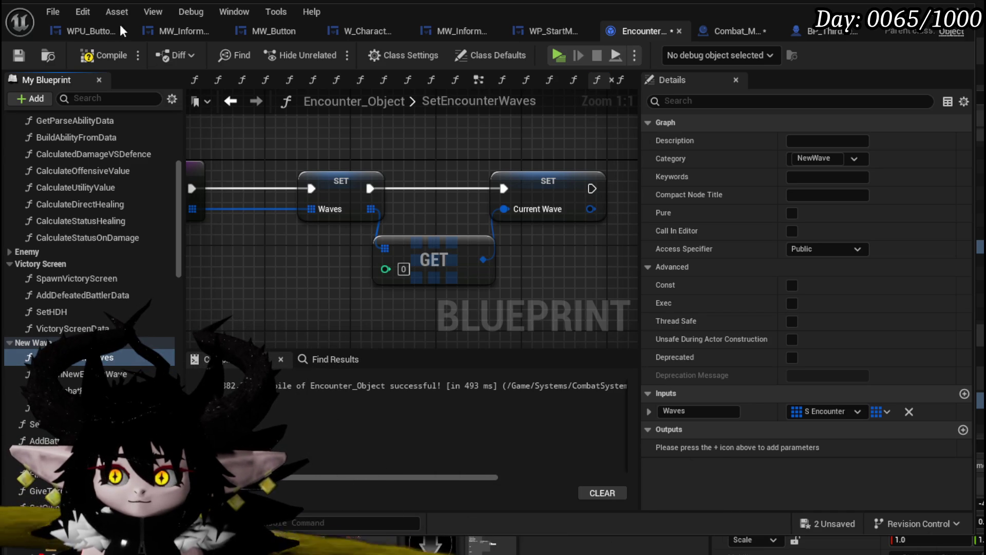
left_click(90, 54)
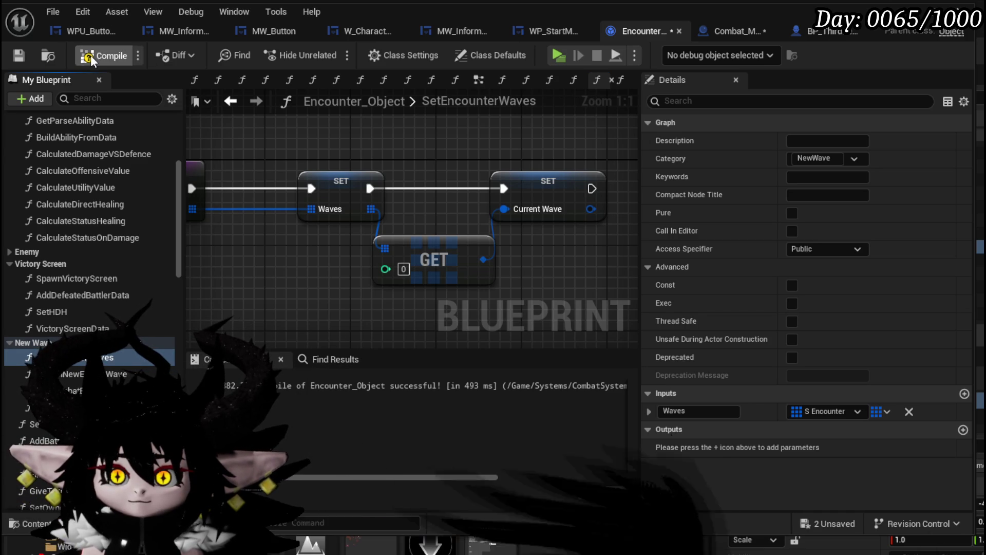
left_click(18, 55)
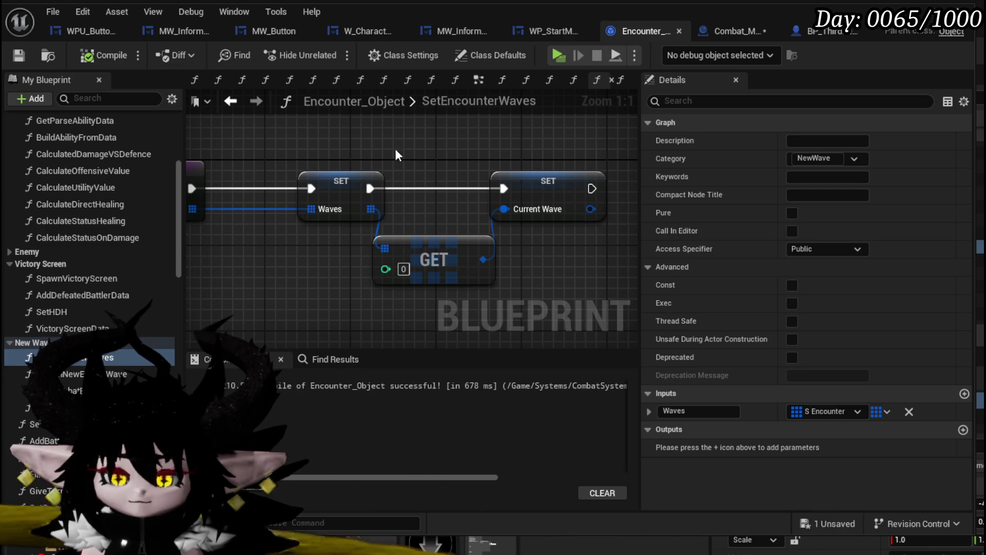
Look through SpawnNewEnemyWave, EndCombatEvent and PrepairPlayerForNewWave, finishing on EndCombatEvent
left_click_drag(305, 276, 335, 287)
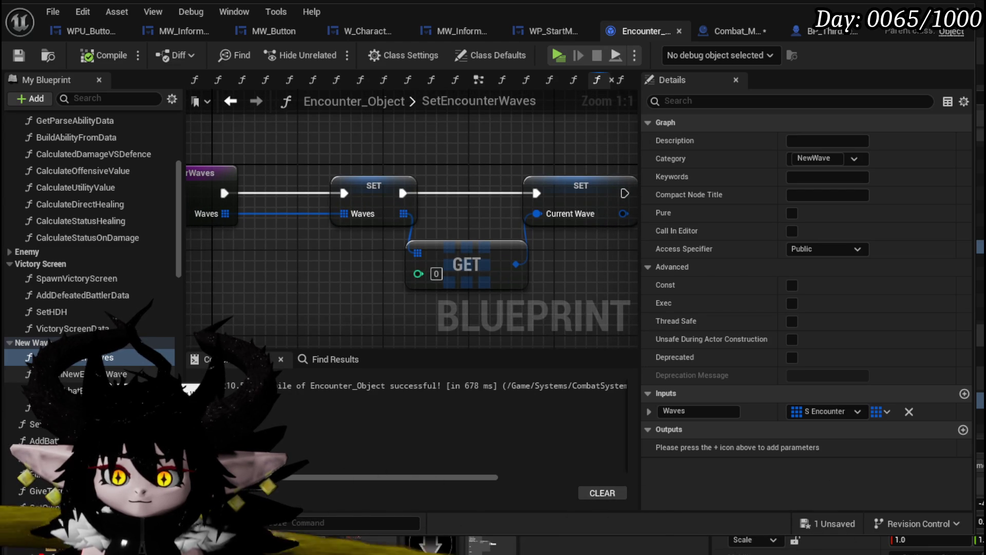
double_click(92, 374)
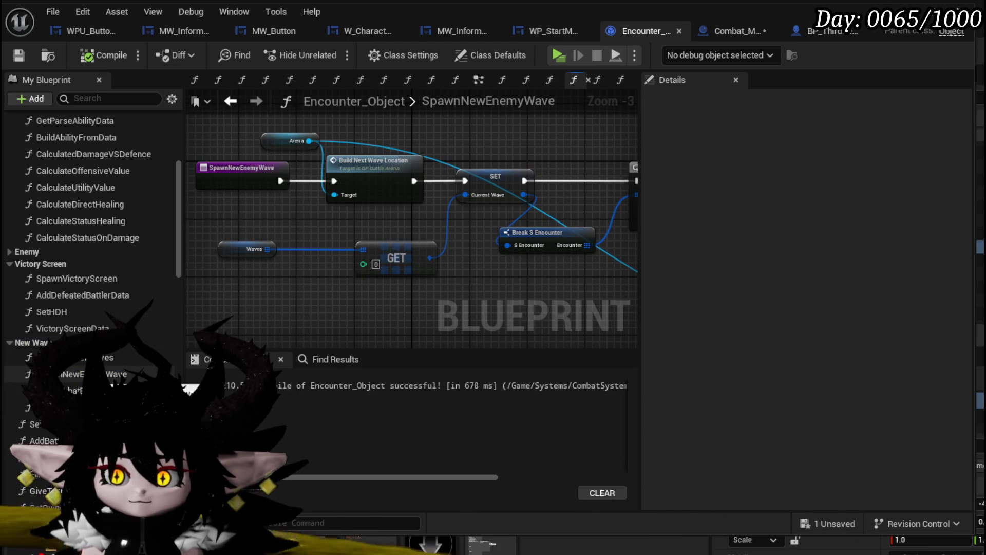
double_click(77, 391)
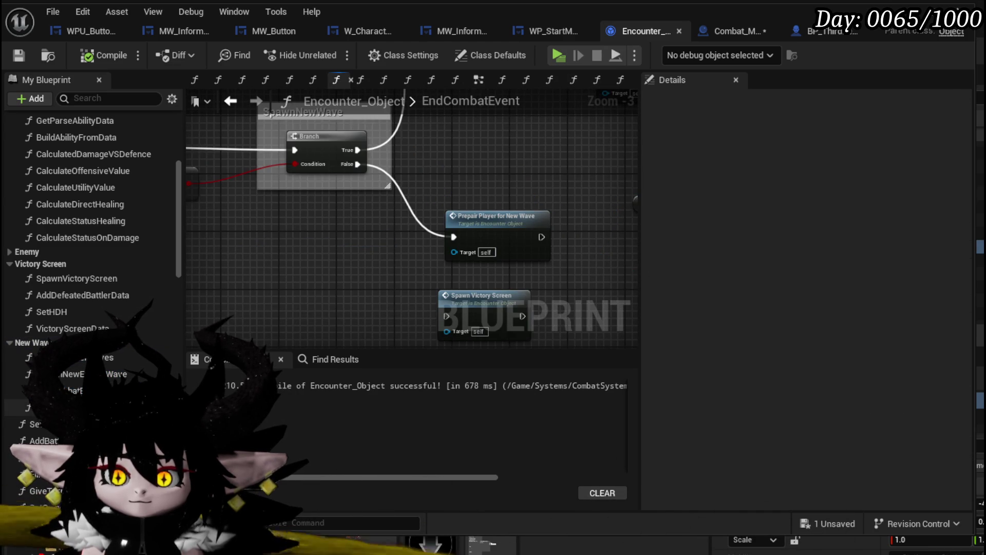
double_click(51, 408)
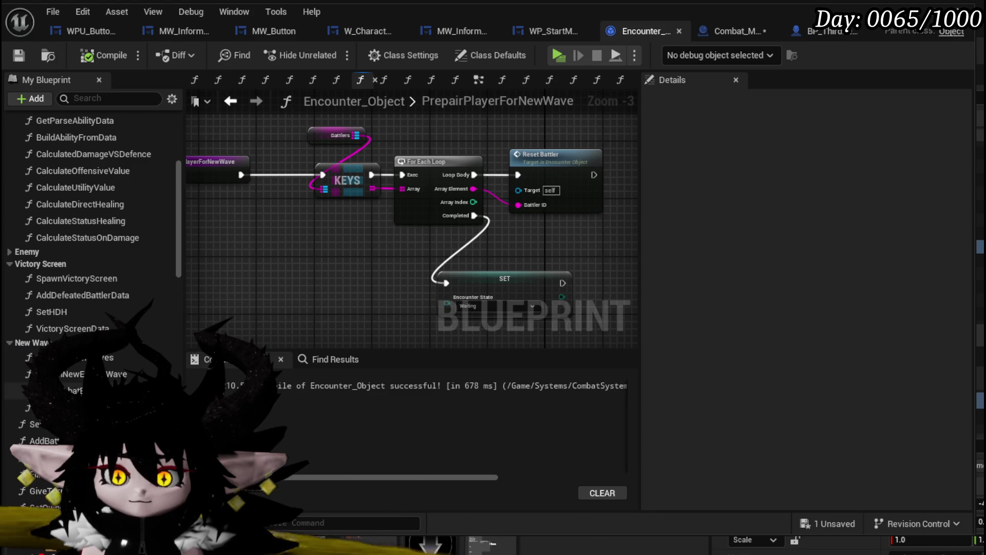
left_click(336, 80)
scroll(332, 279, "down", 3)
scroll(357, 254, "up", 4)
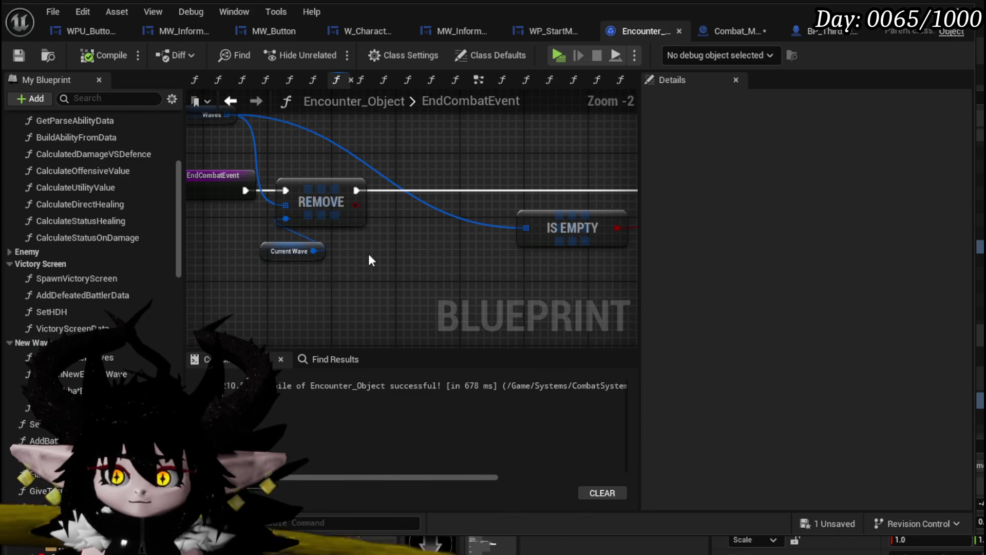
Add a Length node wired from the Waves array, found by searching 'leng'
left_click_drag(301, 198, 341, 200)
mouse_move(364, 264)
left_mouse_down()
mouse_move(431, 293)
mouse_move(272, 269)
mouse_move(419, 271)
left_mouse_up()
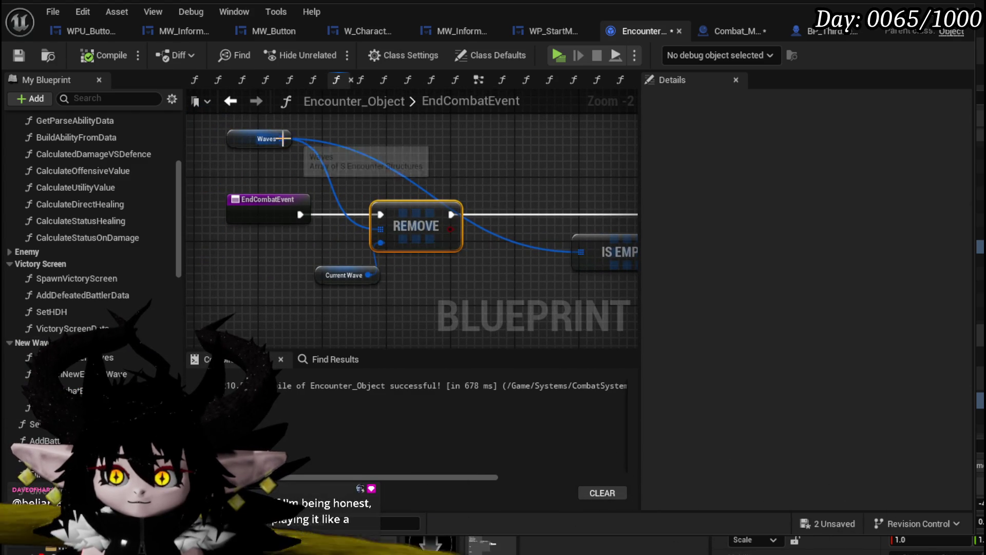
mouse_move(283, 139)
left_mouse_down()
mouse_move(378, 153)
mouse_move(380, 166)
left_mouse_up()
type("get")
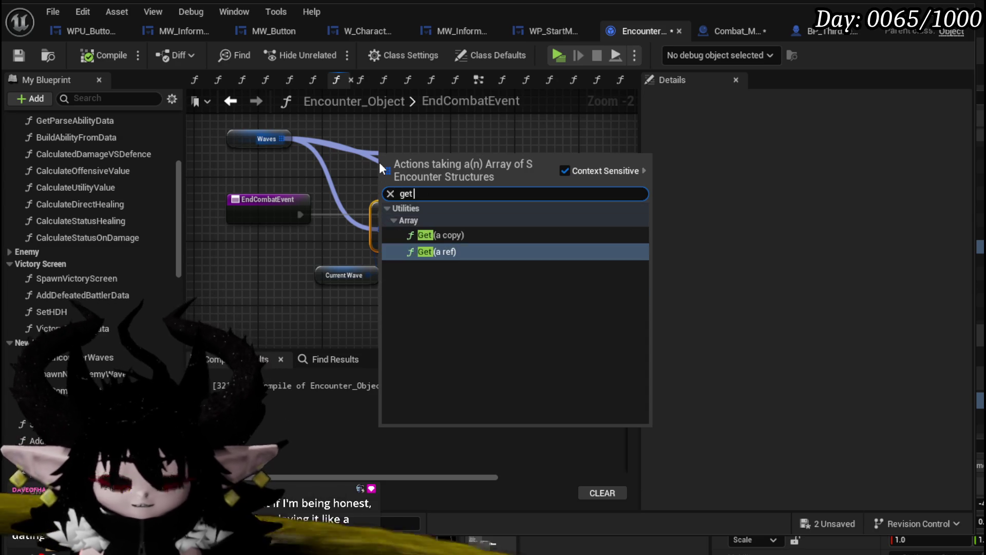
type(" len")
key("BackSpace")
key("BackSpace")
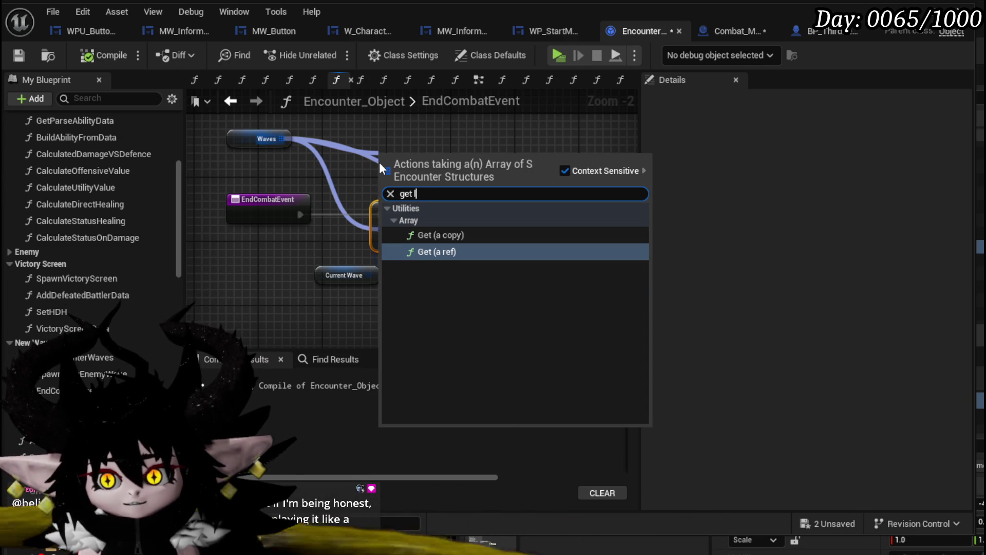
key("BackSpace")
key("BackSpace")
key("BackSpace")
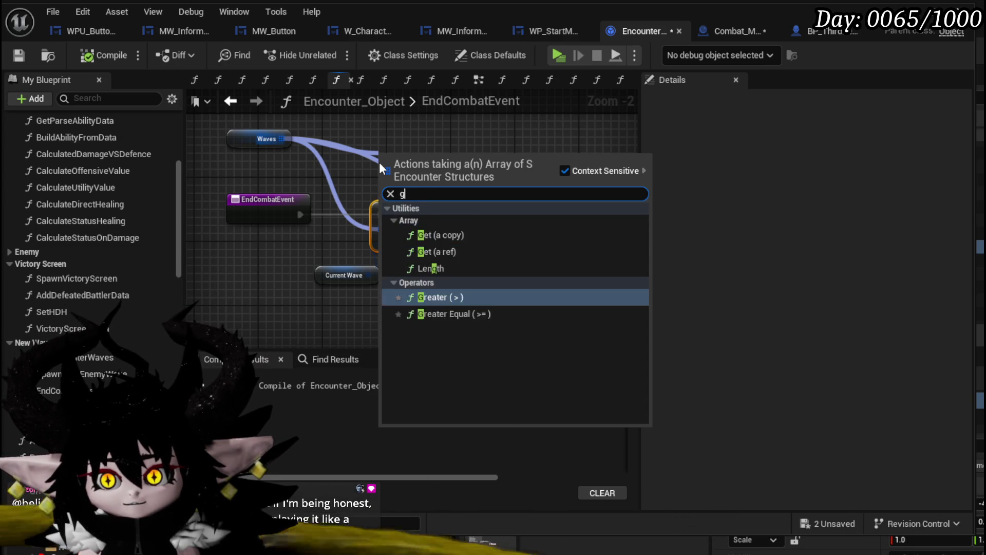
key("BackSpace")
type("leng")
key("Return")
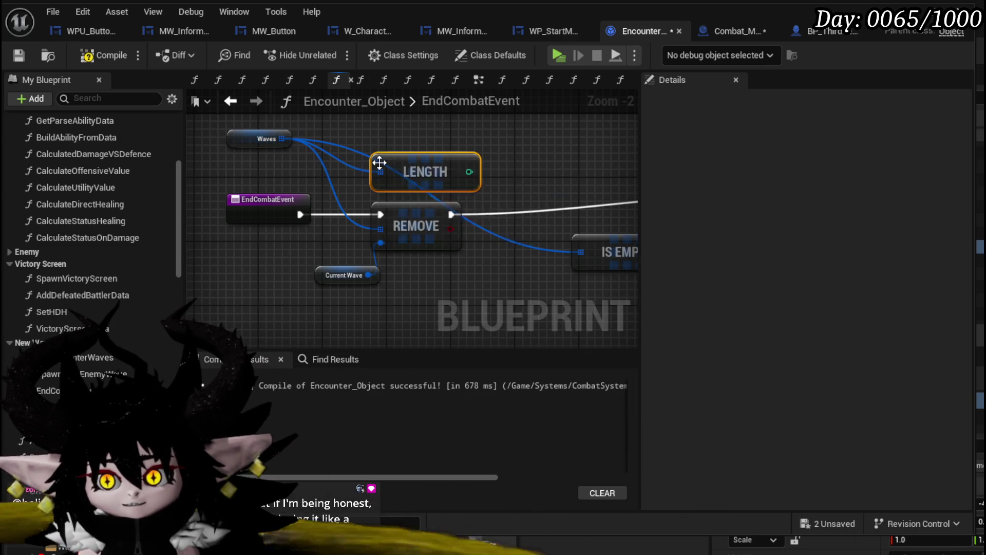
Place a Print String after REMOVE that prints the Waves length
left_click_drag(455, 232, 234, 224)
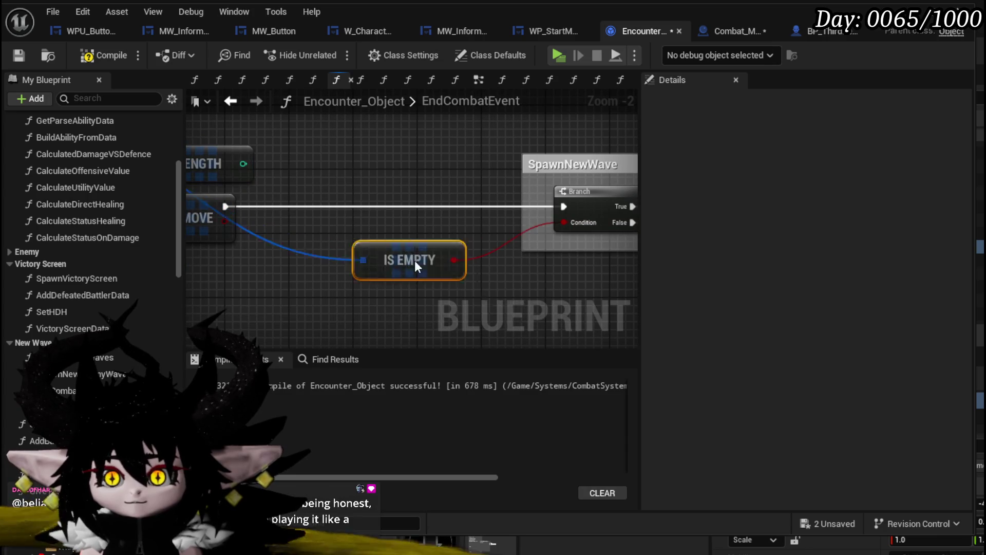
left_click_drag(416, 266, 579, 274)
mouse_move(277, 225)
left_mouse_down()
mouse_move(372, 236)
mouse_move(431, 216)
left_mouse_up()
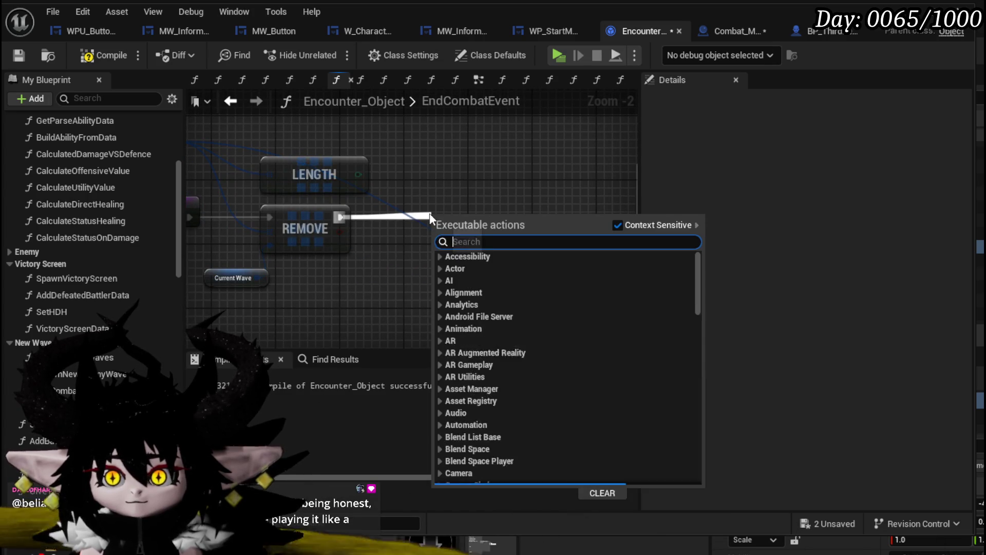
type("print")
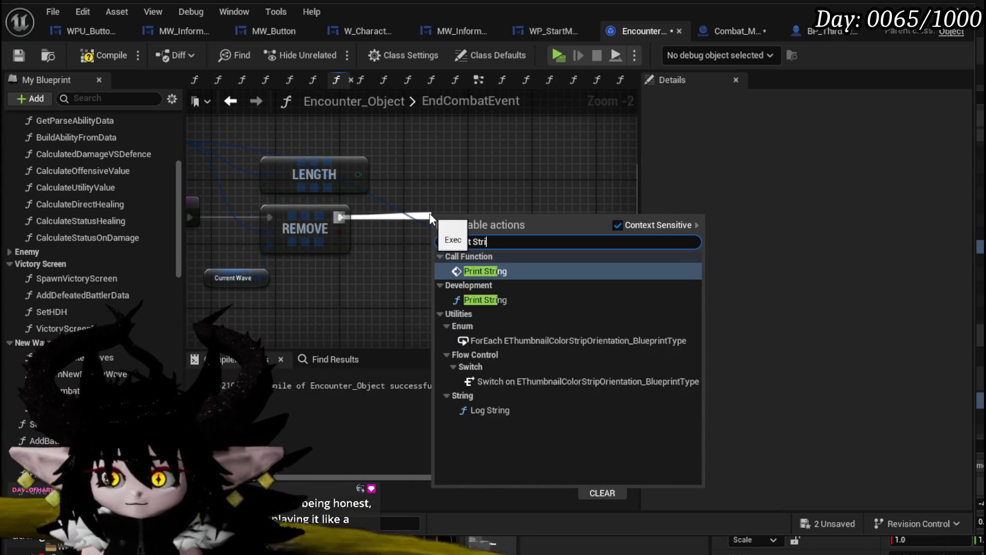
type("ng")
key("Return")
left_click_drag(527, 224, 543, 136)
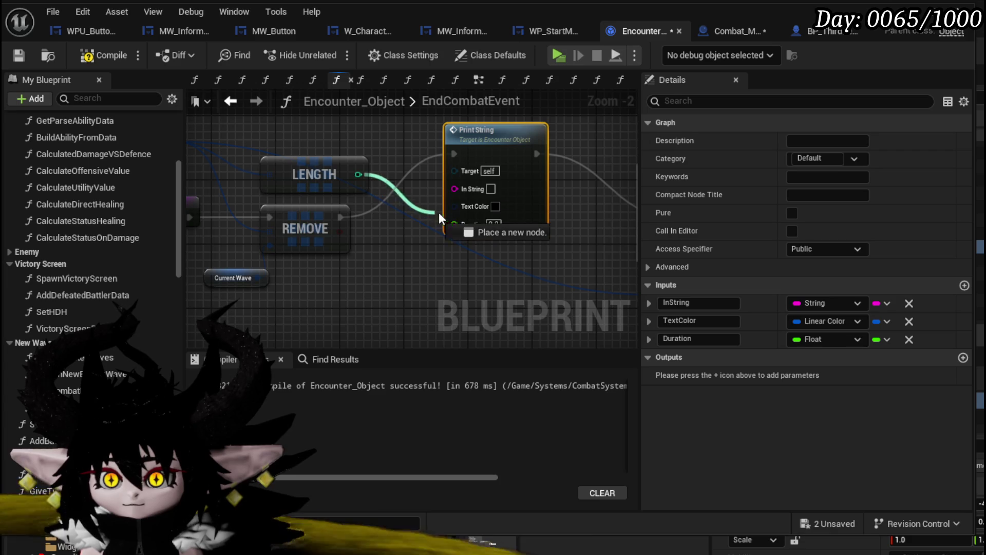
mouse_move(439, 212)
left_mouse_down()
mouse_move(460, 181)
mouse_move(464, 209)
mouse_move(458, 183)
left_mouse_up()
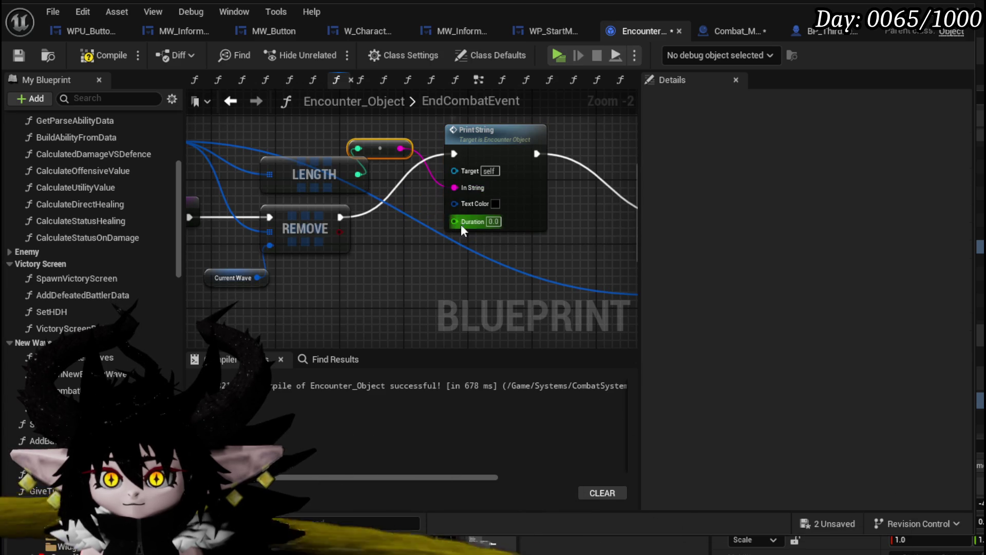
Add a Branch on REMOVE's result, with True and False each running a Print String
mouse_move(337, 234)
left_mouse_down()
mouse_move(362, 236)
mouse_move(357, 205)
mouse_move(359, 217)
left_mouse_up()
left_click_drag(427, 216, 456, 155)
left_click_drag(494, 131, 544, 131)
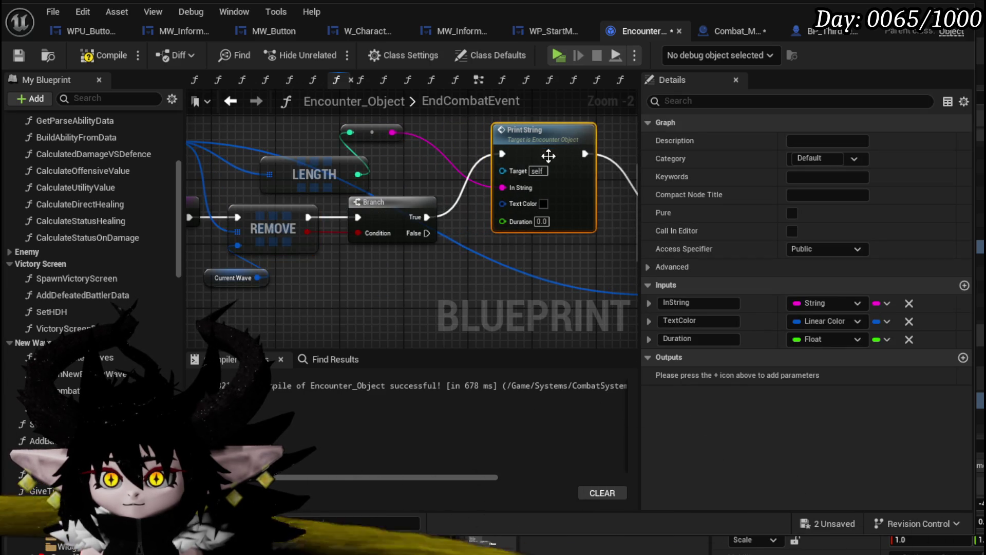
mouse_move(286, 251)
left_mouse_down()
mouse_move(301, 321)
mouse_move(329, 315)
left_mouse_up()
mouse_move(389, 304)
left_mouse_down()
mouse_move(421, 279)
mouse_move(534, 236)
left_mouse_up()
type("70")
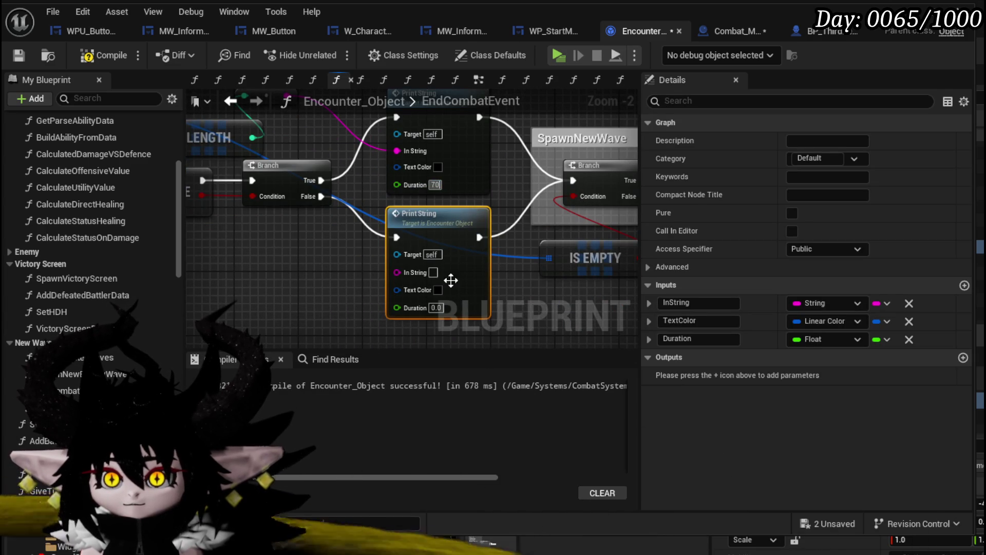
Give the upper Print String a 70 second duration and yellow text
left_click(437, 308)
type("70")
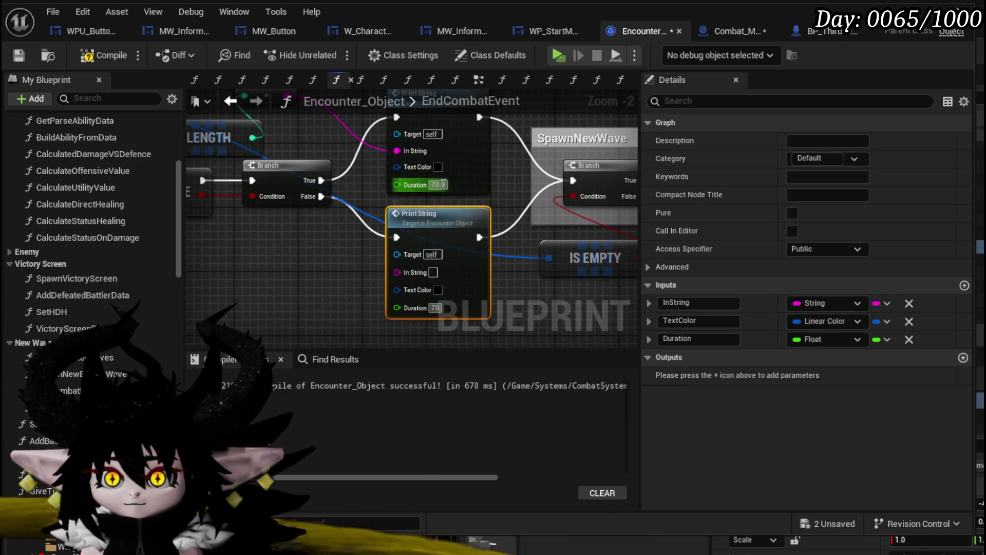
left_click(438, 167)
left_click(568, 340)
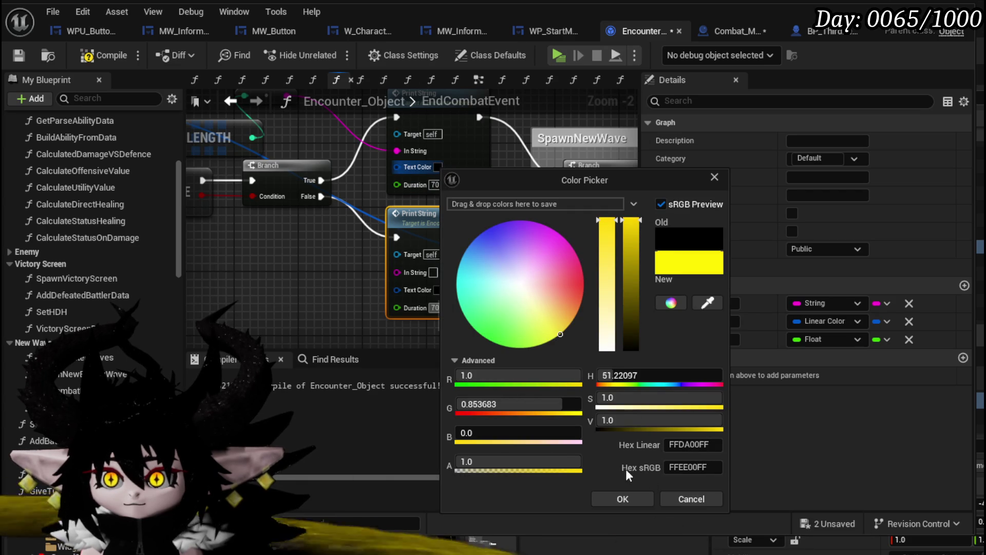
left_click(622, 499)
Make the lower Print String red, reading 'Did not remove', then compile
left_click(439, 291)
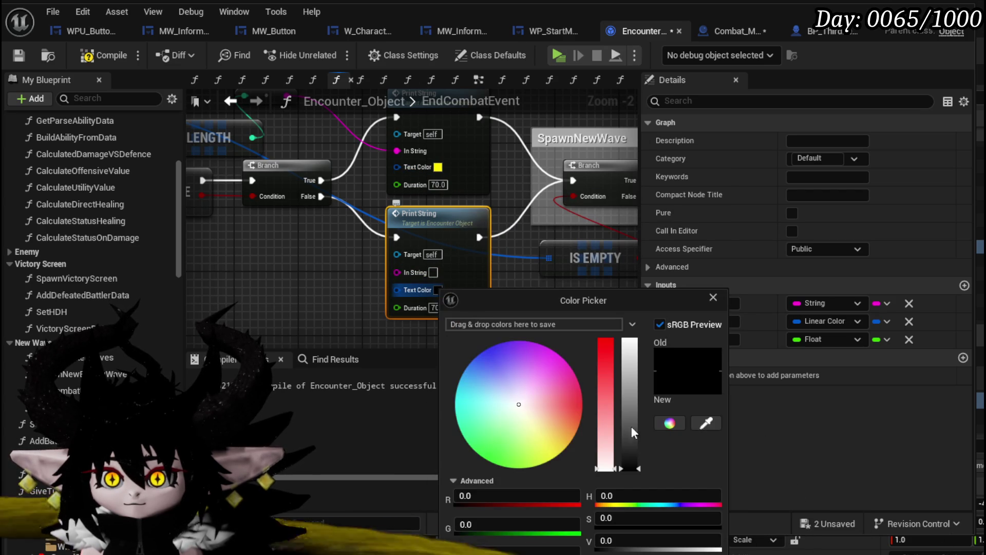
left_click(583, 398)
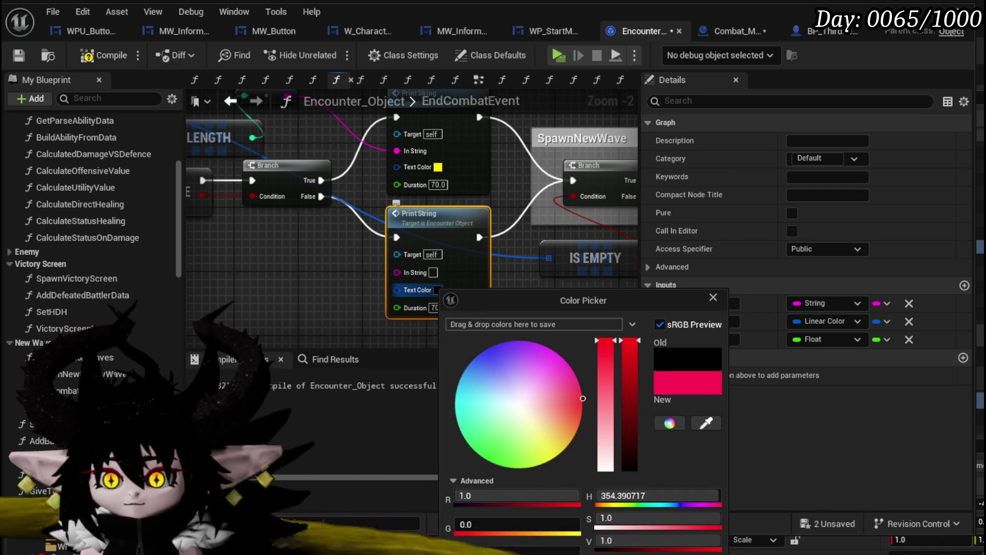
left_click(426, 261)
type("Did not")
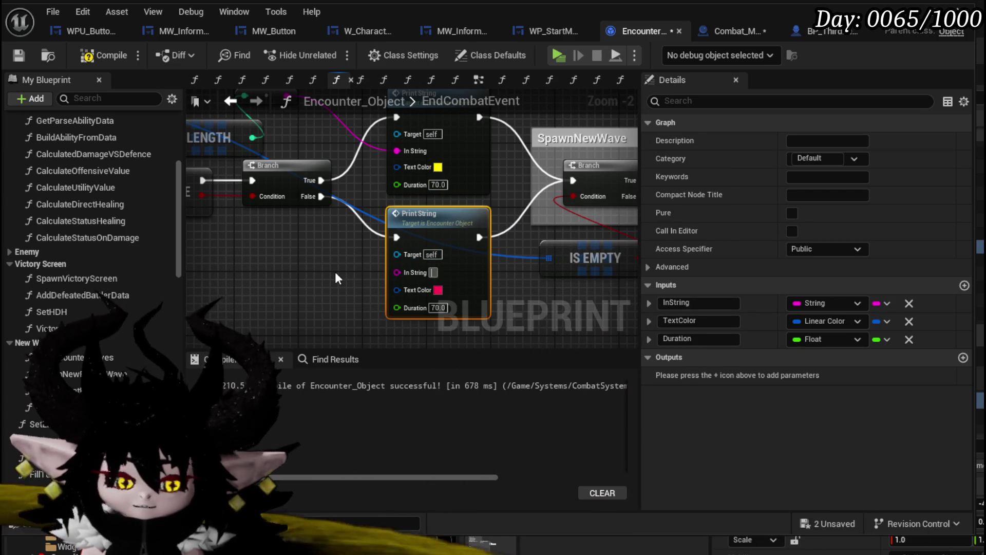
type(" remove")
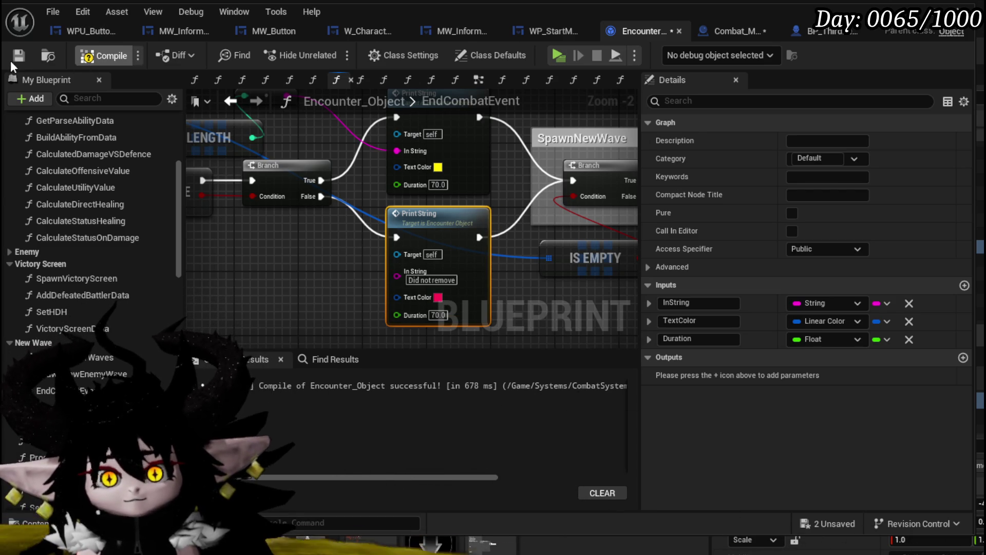
left_click(11, 58)
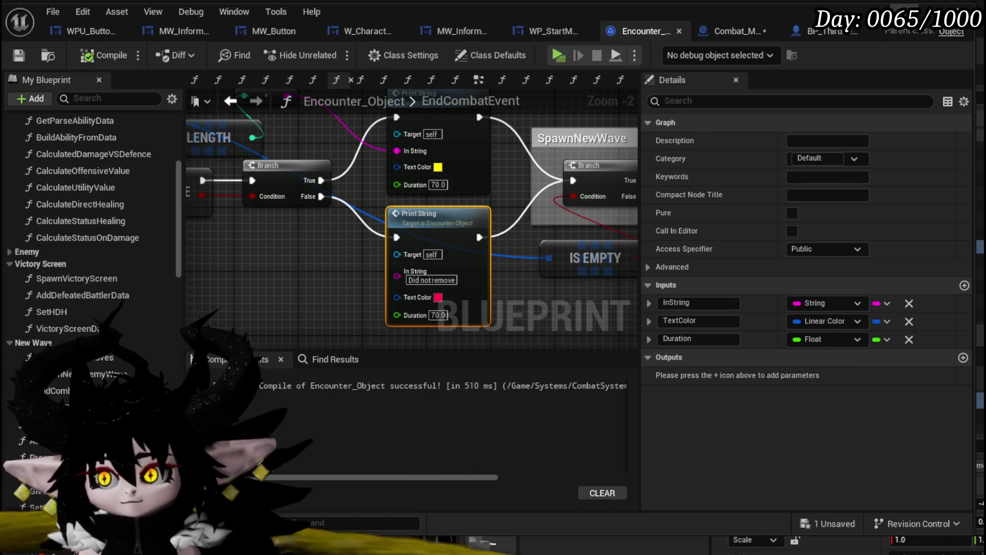
Inspect PrintString and Combat_Manager's Debuging_PrintString function, then save Combat_Manager
double_click(466, 132)
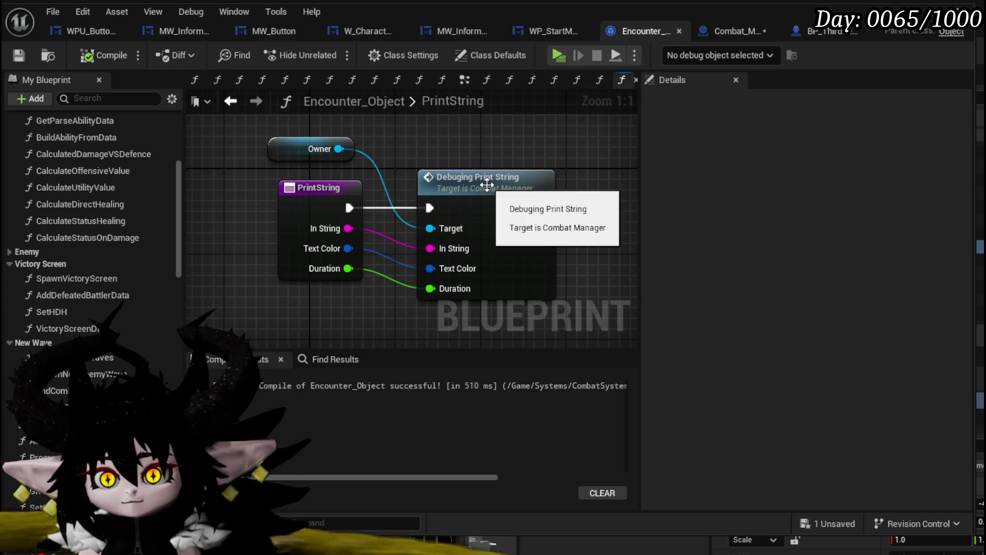
double_click(487, 185)
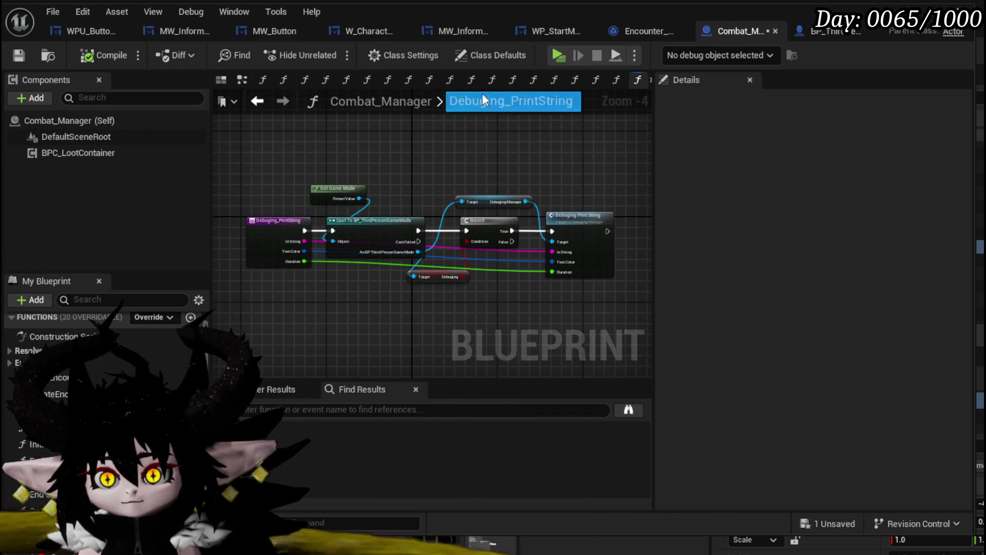
left_click(258, 101)
left_click(261, 102)
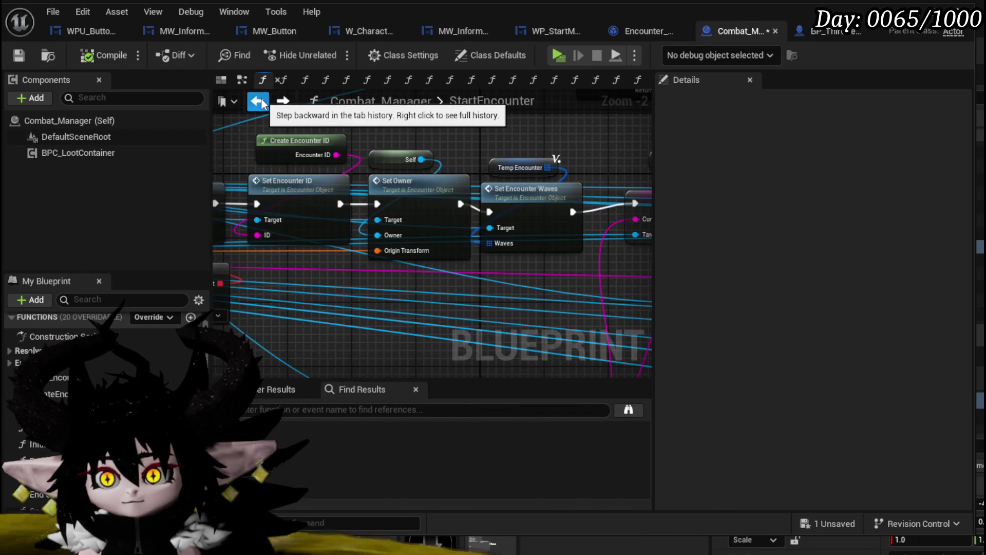
left_click(18, 56)
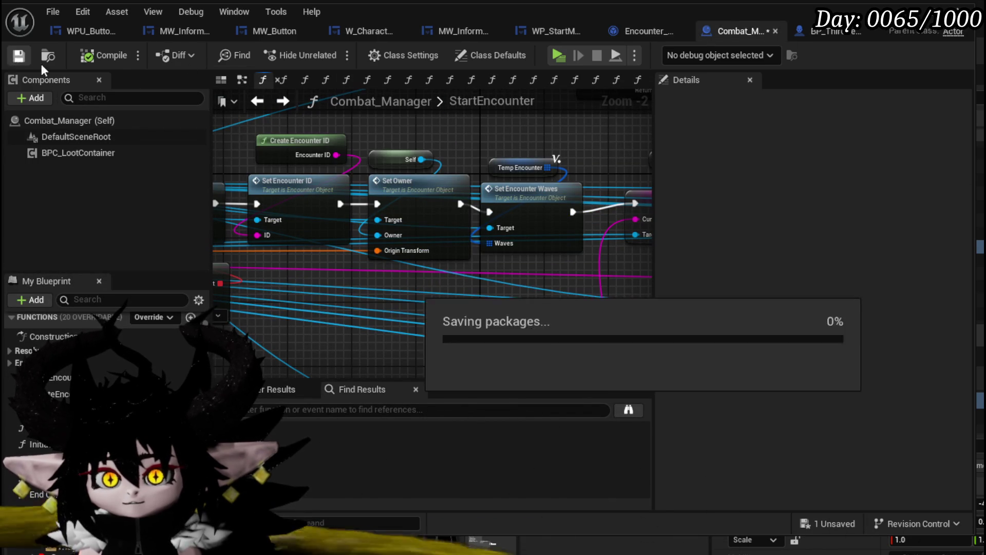
Go back to Encounter_Object's EndCombatEvent graph and bring its start nodes into view
left_click(630, 31)
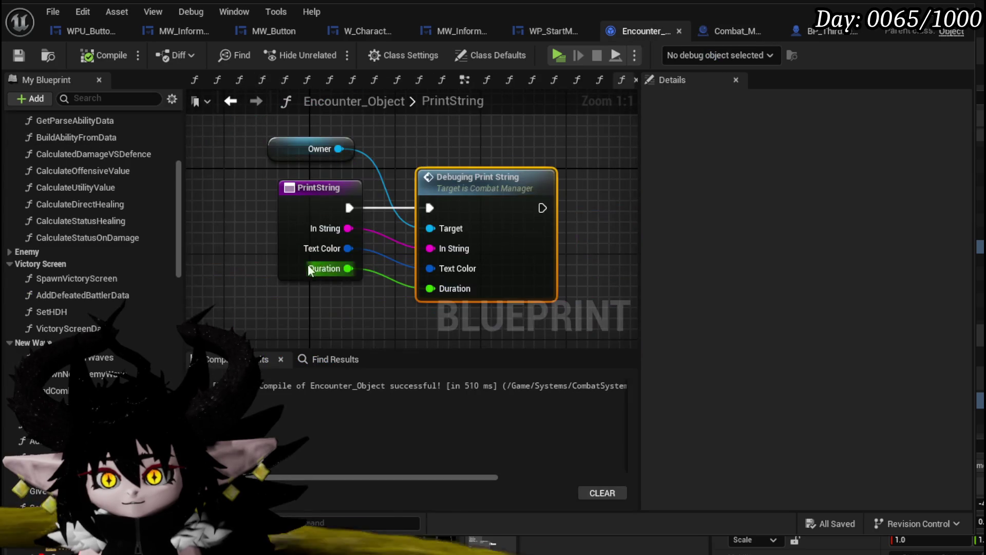
left_click(231, 101)
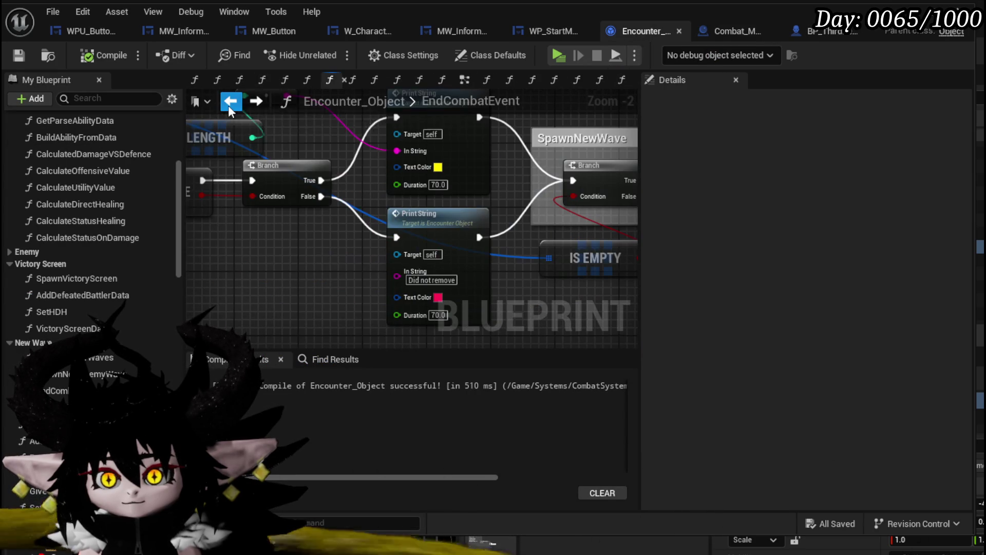
mouse_move(275, 187)
left_mouse_down()
mouse_move(439, 316)
mouse_move(570, 264)
left_mouse_up()
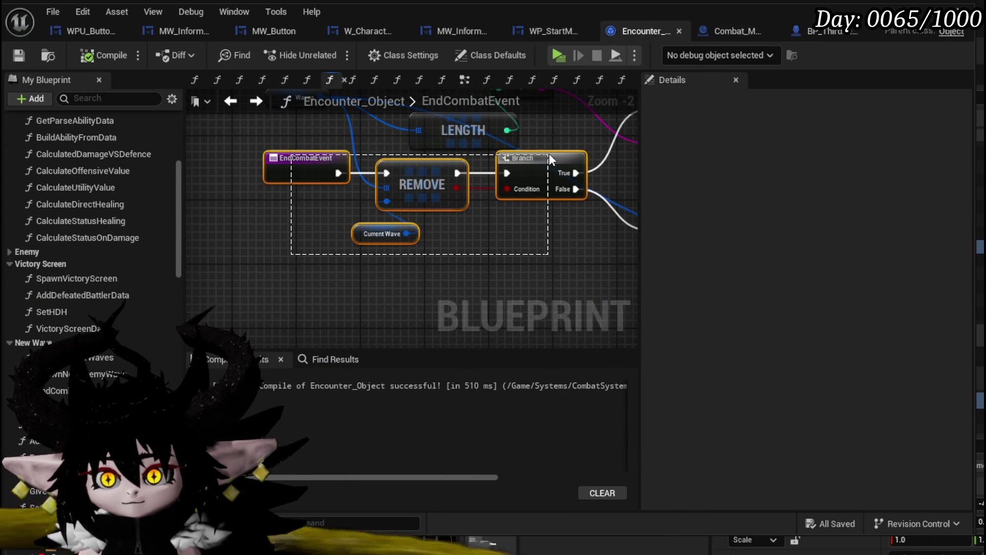
Shift the event, Remove and Branch nodes left and add a new Print String node
left_click_drag(549, 160, 314, 162)
left_click_drag(460, 317, 298, 263)
right_click(298, 263)
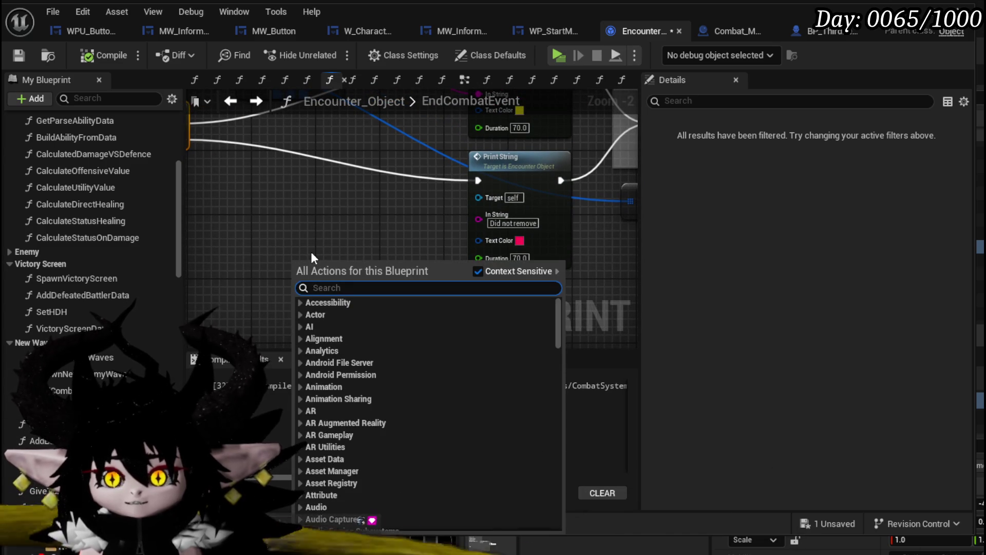
type("Print S")
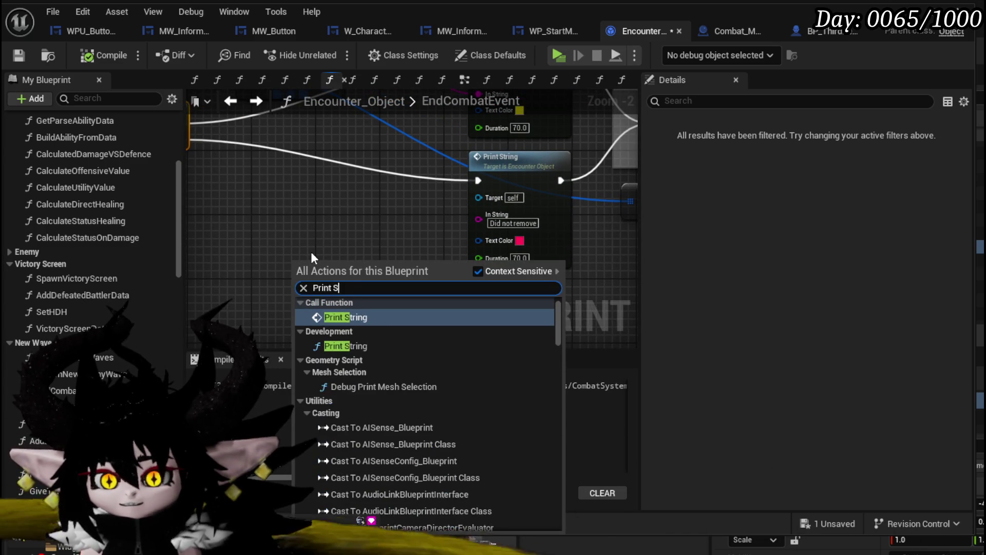
type("tring")
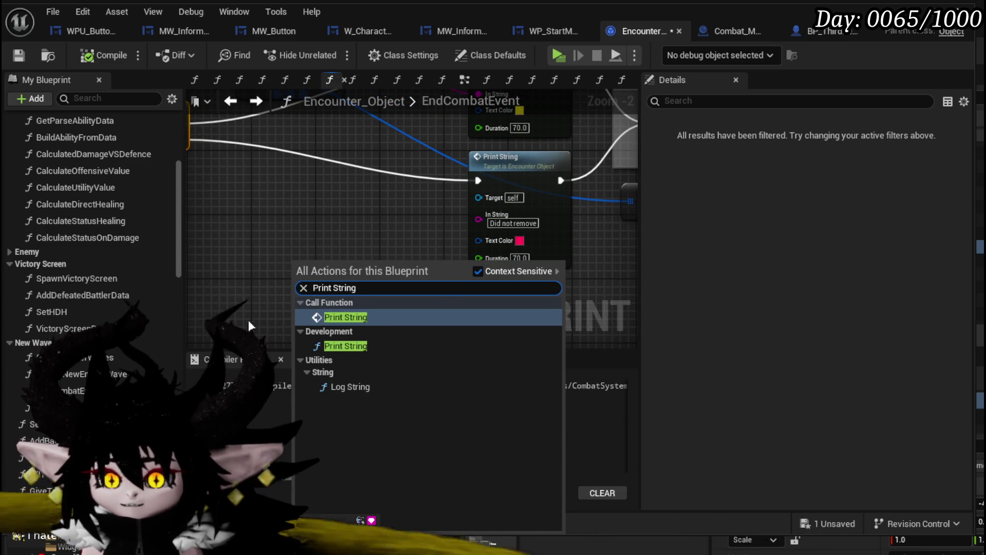
left_click(339, 346)
mouse_move(355, 268)
left_mouse_down()
mouse_move(424, 172)
mouse_move(383, 182)
left_mouse_up()
Wire the new Print String's execution toward the Branch and rearrange the LENGTH and yellow print nodes
left_click(472, 180)
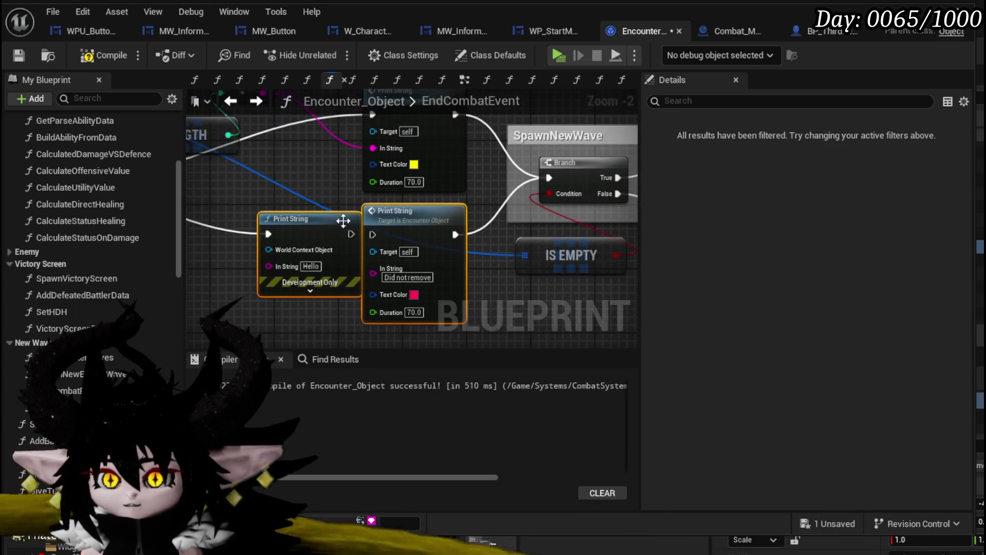
left_click_drag(456, 234, 529, 191)
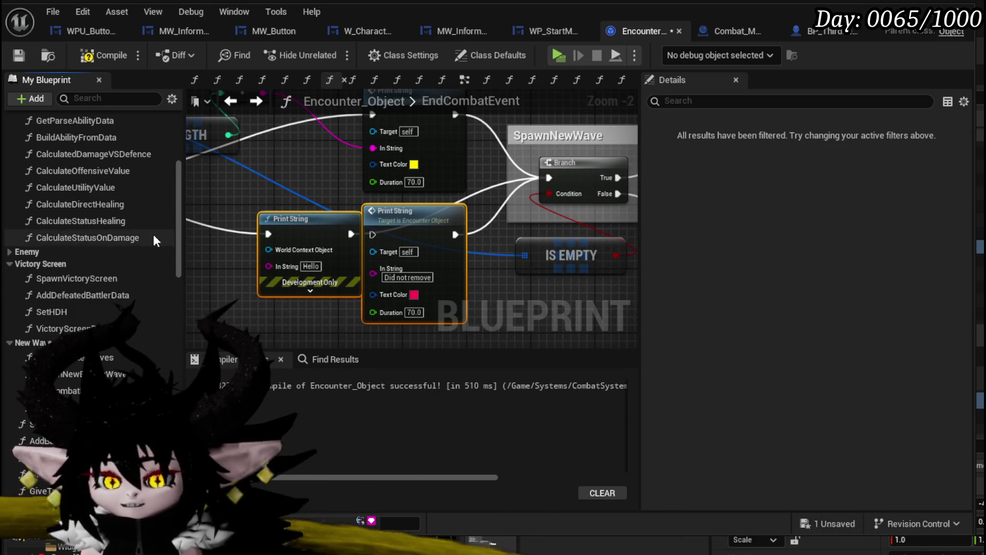
scroll(153, 238, "down", 2)
mouse_move(334, 234)
left_mouse_down()
mouse_move(485, 251)
mouse_move(349, 213)
mouse_move(485, 259)
left_mouse_up()
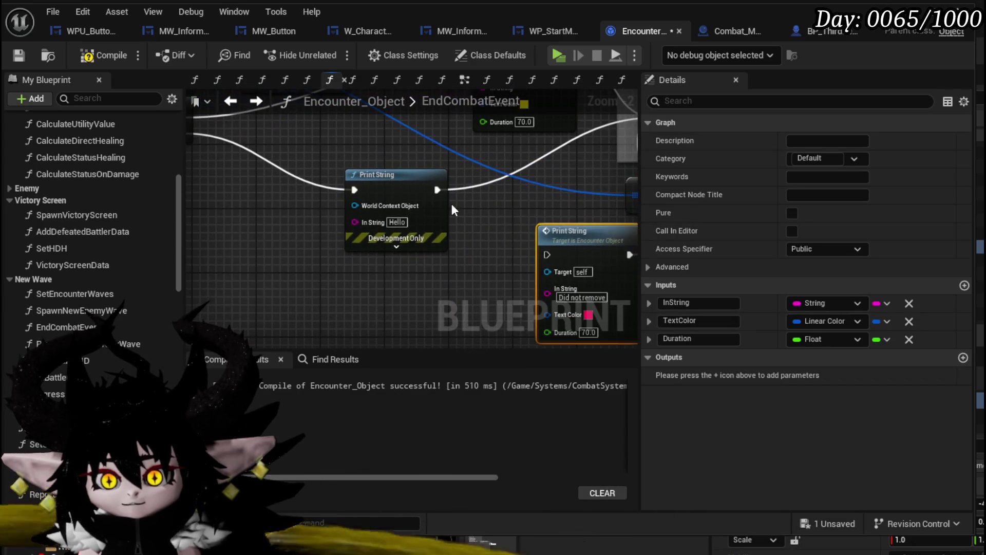
mouse_move(405, 184)
left_mouse_down()
mouse_move(452, 208)
mouse_move(260, 227)
left_mouse_up()
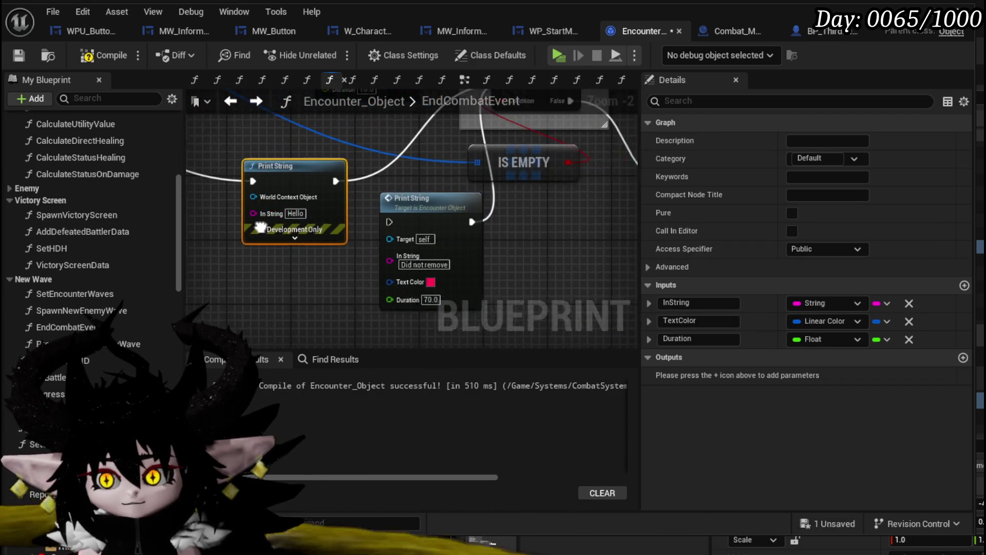
left_click_drag(319, 189, 450, 208)
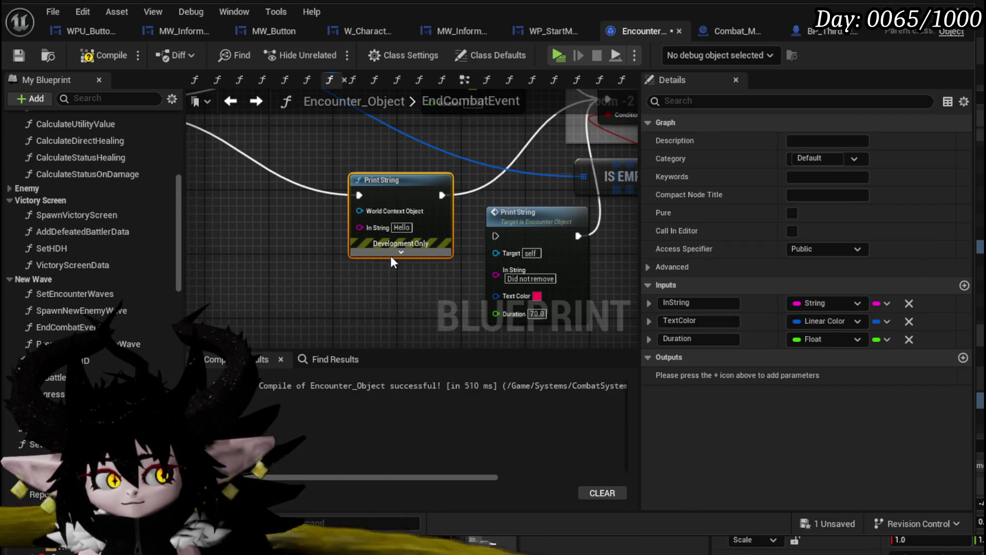
scroll(355, 234, "down", 1)
mouse_move(318, 212)
left_mouse_down()
mouse_move(208, 283)
mouse_move(362, 311)
left_mouse_up()
left_click(379, 255)
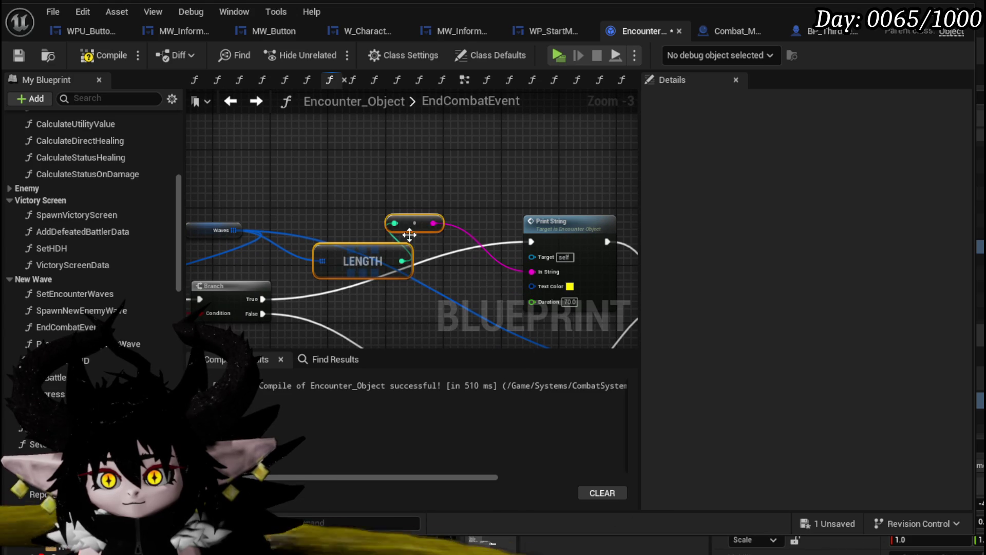
mouse_move(409, 234)
left_mouse_down()
mouse_move(278, 163)
mouse_move(265, 170)
left_mouse_up()
left_click_drag(560, 222, 471, 177)
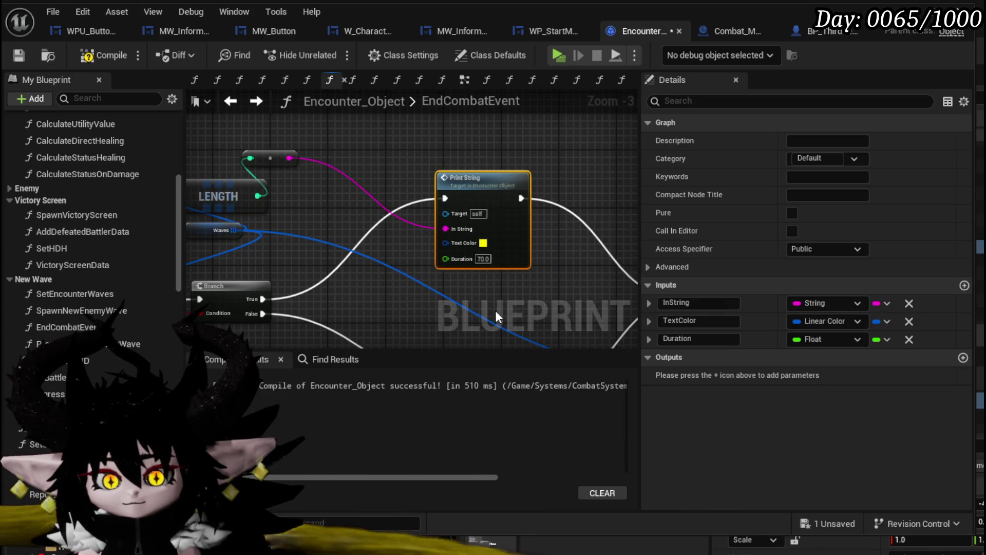
mouse_move(496, 317)
left_mouse_down()
mouse_move(581, 267)
mouse_move(400, 225)
left_mouse_up()
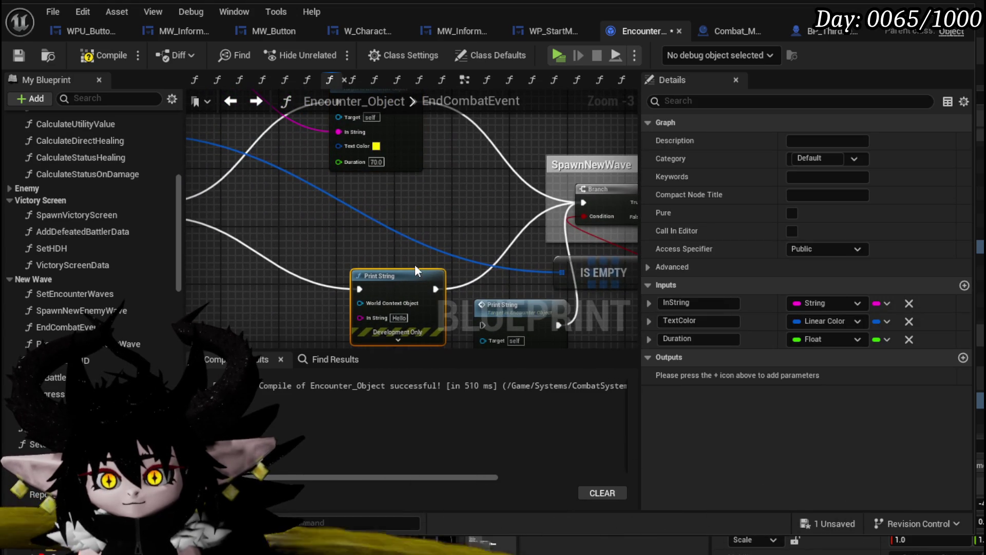
Duplicate the Print String and route Branch True through it into SpawnNewWave
key("ctrl+c")
key("ctrl+v")
mouse_move(418, 140)
left_mouse_down()
mouse_move(414, 182)
mouse_move(421, 145)
left_mouse_up()
left_click_drag(346, 260, 375, 194)
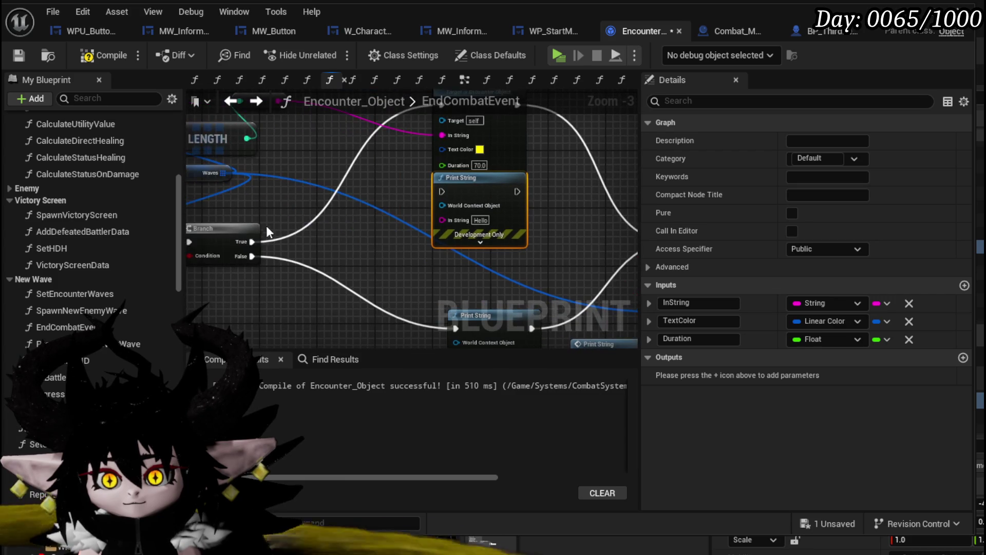
mouse_move(252, 242)
left_mouse_down()
mouse_move(354, 239)
mouse_move(442, 191)
left_mouse_up()
mouse_move(519, 191)
left_mouse_down()
mouse_move(555, 199)
mouse_move(430, 235)
mouse_move(622, 230)
left_mouse_up()
mouse_move(529, 225)
left_mouse_down()
mouse_move(514, 277)
mouse_move(508, 187)
mouse_move(514, 277)
mouse_move(525, 222)
left_mouse_up()
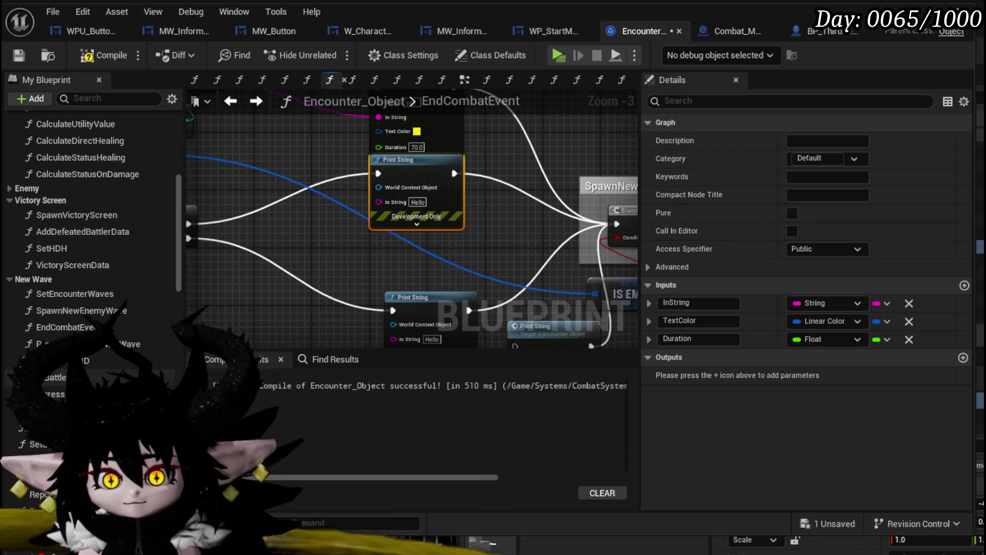
Add Owner getters as the Print Strings' world context, then save Encounter_Object
scroll(92, 216, "down", 10)
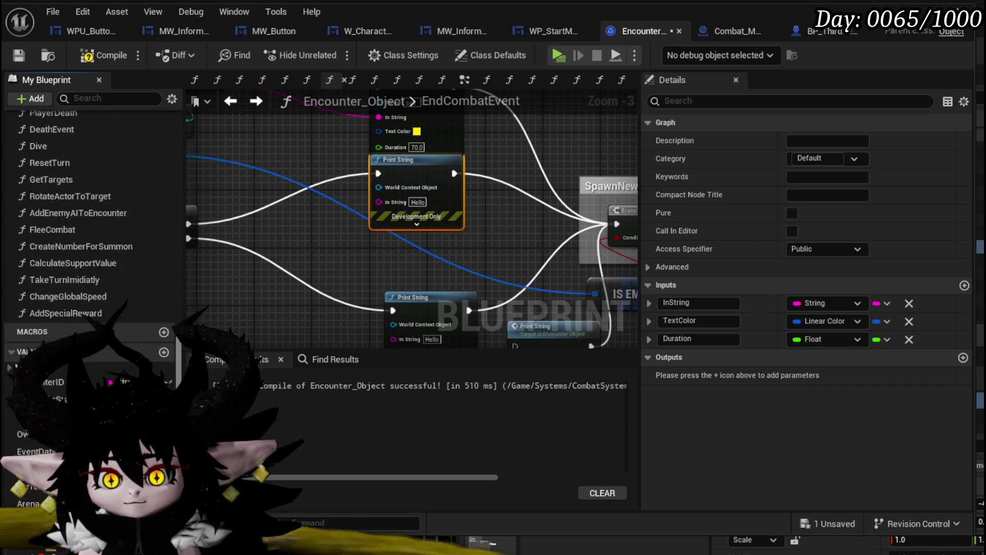
scroll(118, 370, "down", 5)
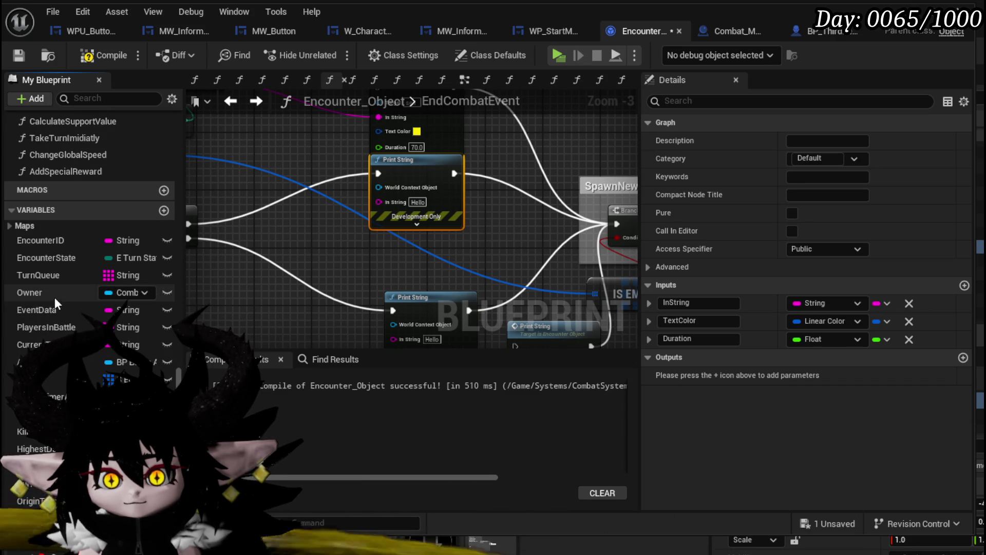
mouse_move(55, 295)
left_mouse_down()
mouse_move(287, 225)
mouse_move(275, 179)
mouse_move(284, 168)
mouse_move(411, 188)
left_mouse_up()
left_click(315, 194)
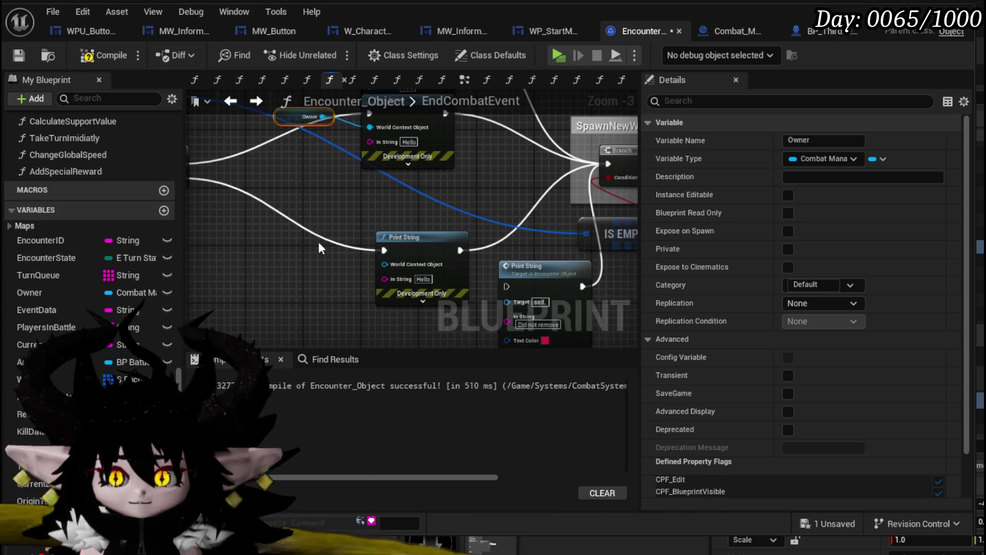
key("ctrl+c")
key("ctrl+v")
left_click_drag(359, 254, 385, 264)
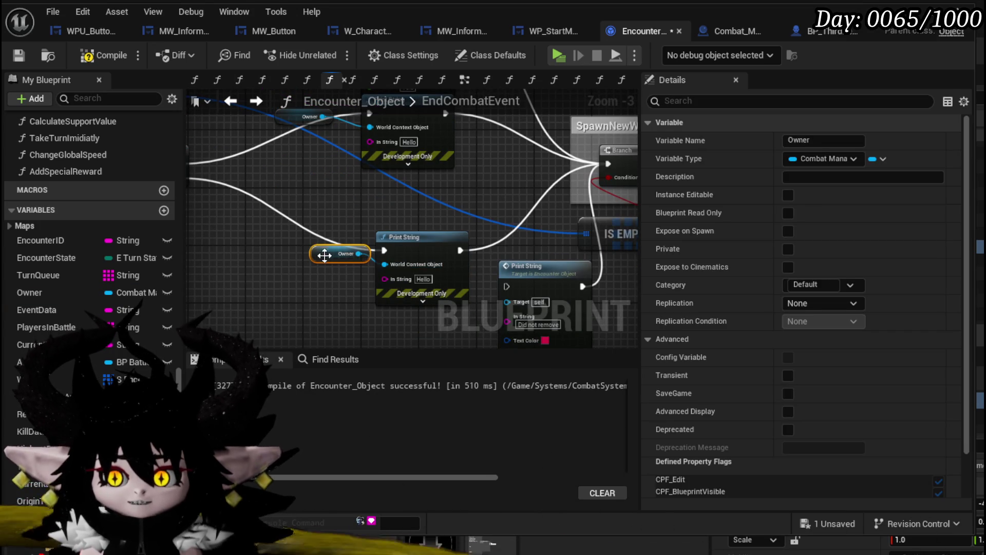
left_click_drag(324, 255, 317, 262)
left_click(295, 303)
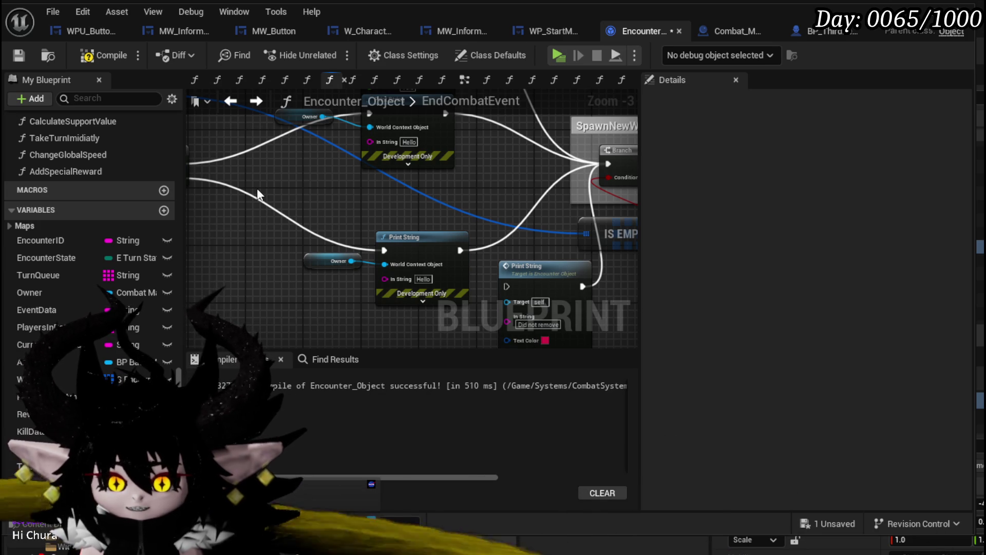
left_click(22, 53)
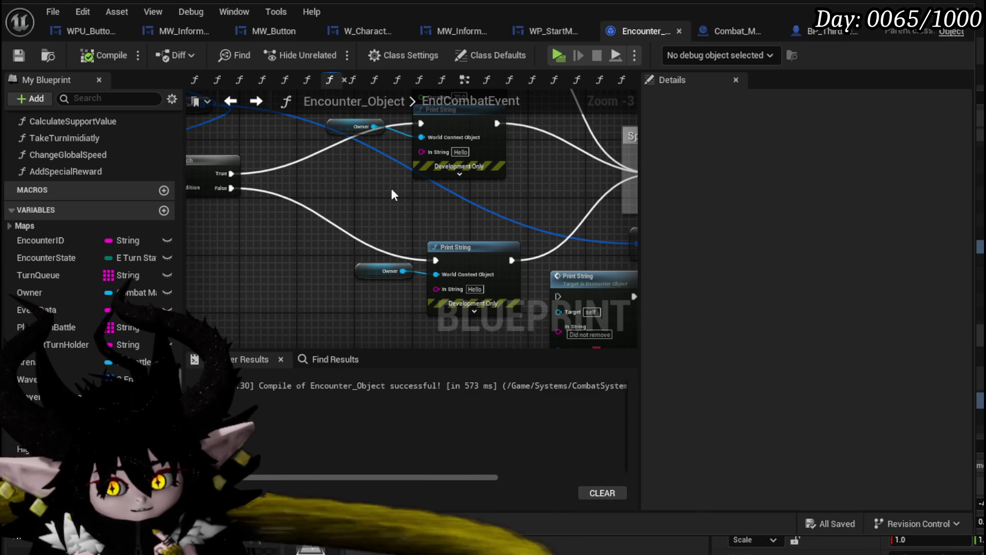
Lift the yellow Print String node up, clear of the nodes below it
mouse_move(401, 190)
left_mouse_down()
mouse_move(406, 237)
mouse_move(403, 223)
mouse_move(346, 321)
left_mouse_up()
left_click_drag(447, 158, 447, 129)
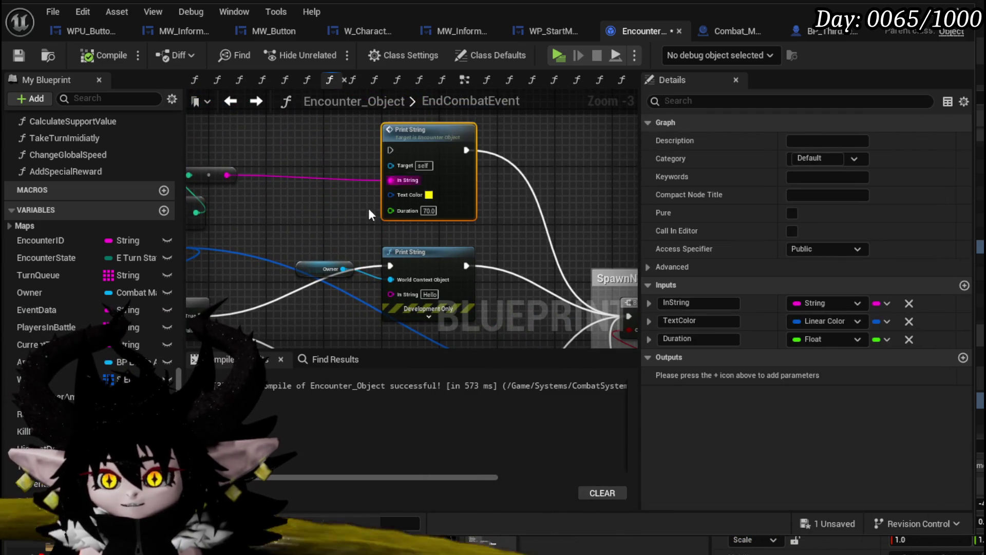
left_click_drag(368, 208, 514, 187)
mouse_move(359, 198)
left_mouse_down()
mouse_move(304, 213)
mouse_move(296, 228)
left_mouse_up()
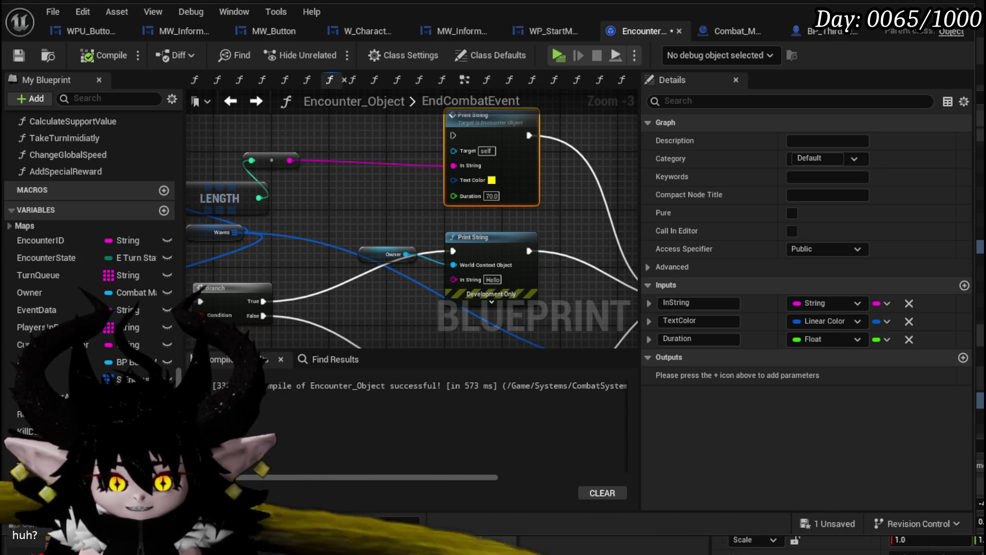
left_click_drag(394, 205, 321, 227)
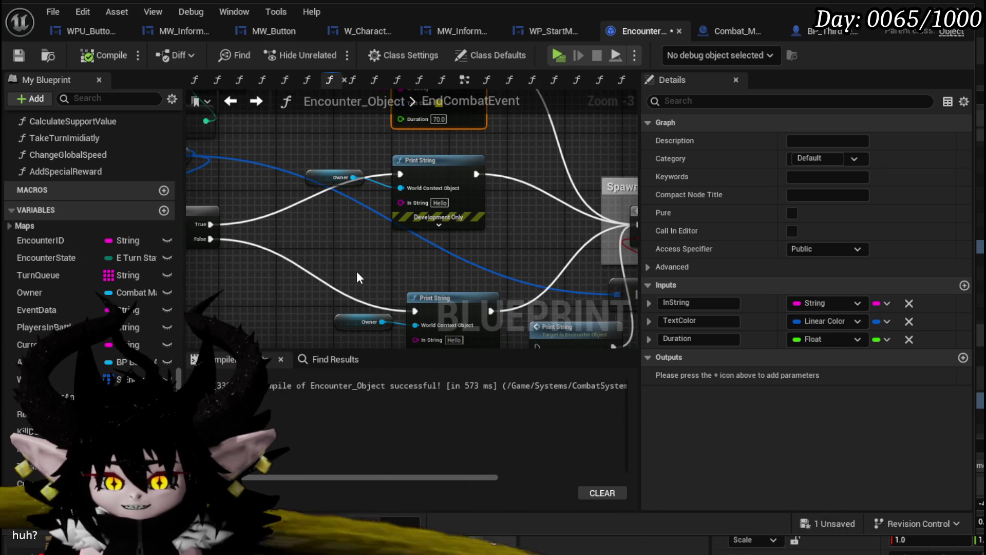
left_click_drag(357, 272, 334, 239)
Move IS EMPTY upward and wire the Waves length text into the upper Print String's In String
mouse_move(416, 142)
left_mouse_down()
mouse_move(360, 170)
mouse_move(358, 238)
left_mouse_up()
left_click_drag(492, 263, 469, 118)
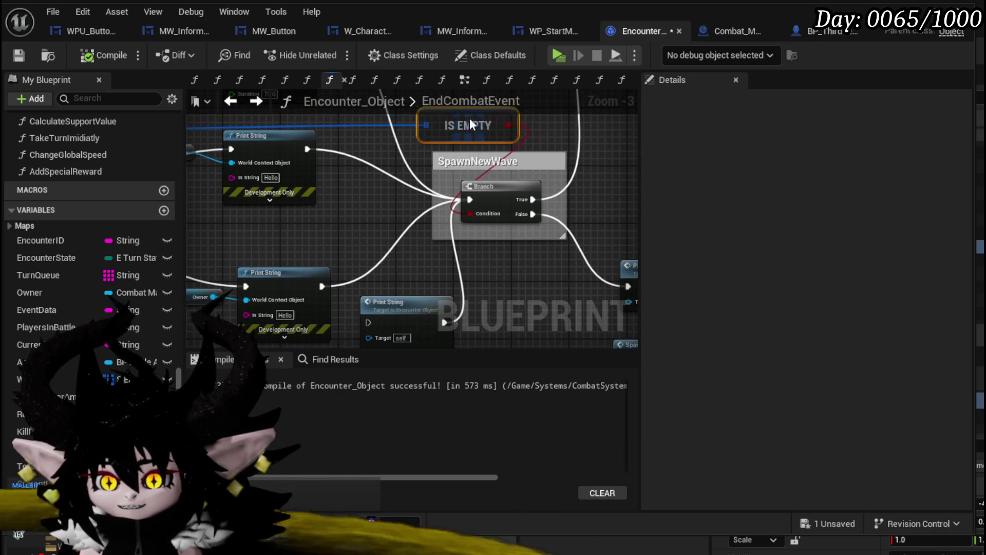
mouse_move(326, 193)
left_mouse_down()
mouse_move(445, 218)
mouse_move(367, 220)
left_mouse_up()
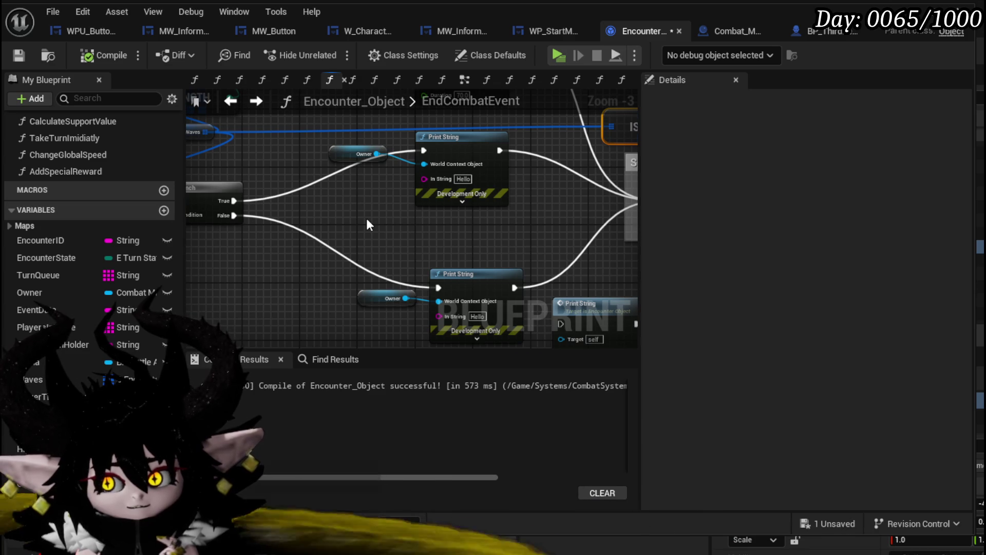
mouse_move(366, 221)
left_mouse_down()
mouse_move(586, 238)
mouse_move(562, 306)
left_mouse_up()
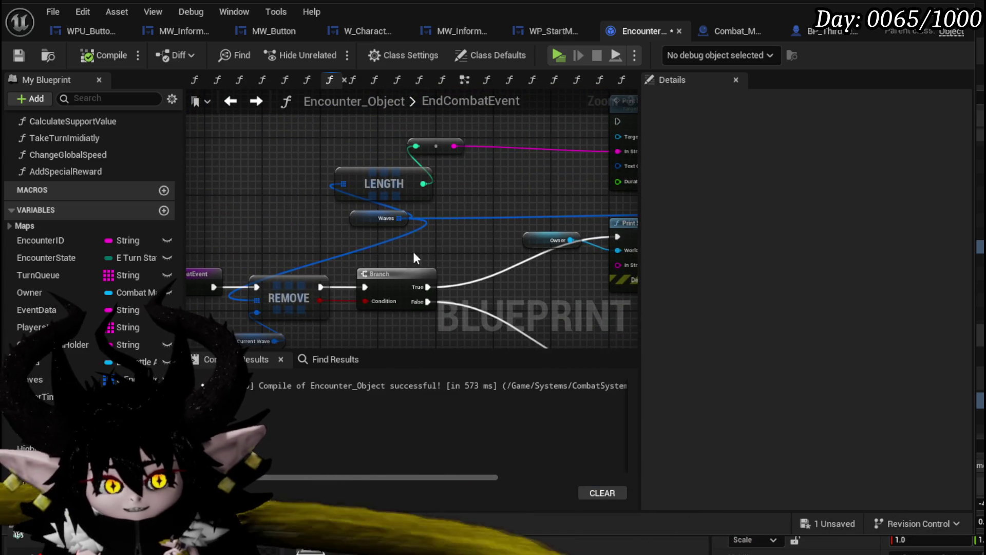
mouse_move(416, 257)
left_mouse_down()
mouse_move(345, 220)
mouse_move(369, 253)
mouse_move(461, 246)
left_mouse_up()
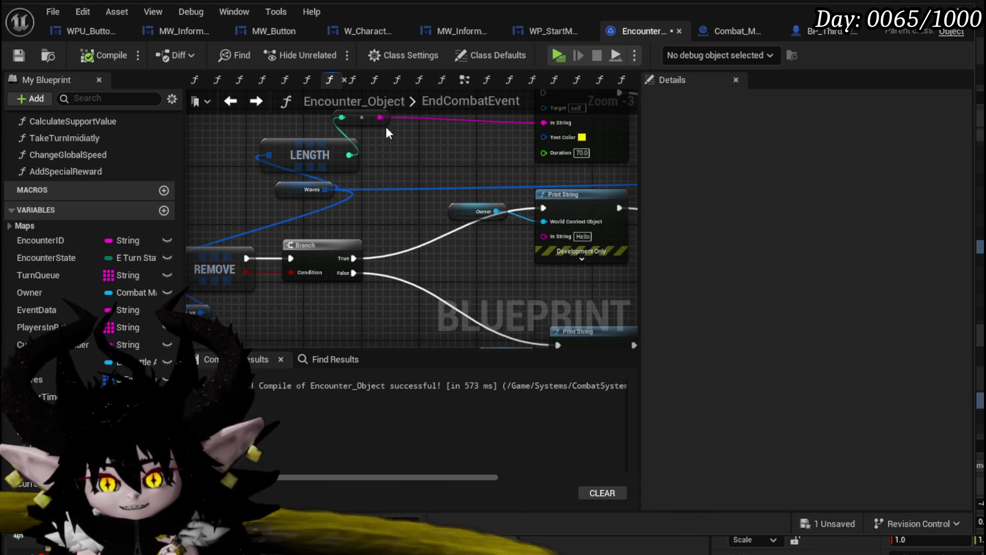
mouse_move(380, 118)
left_mouse_down()
mouse_move(545, 230)
mouse_move(359, 221)
mouse_move(375, 231)
left_mouse_up()
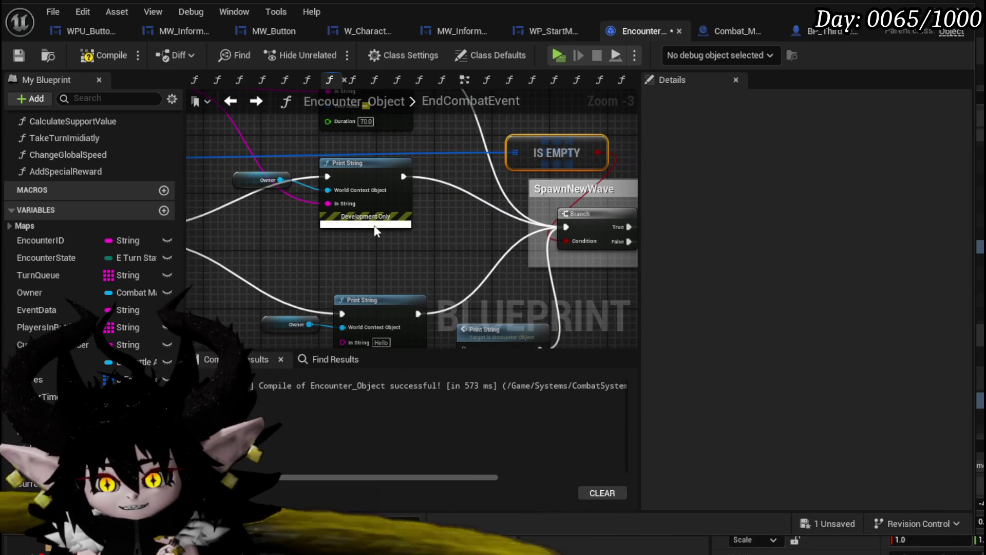
Recolour the failure Print String and change its text from Hello to 'Didnt find Encounter'
left_click(375, 226)
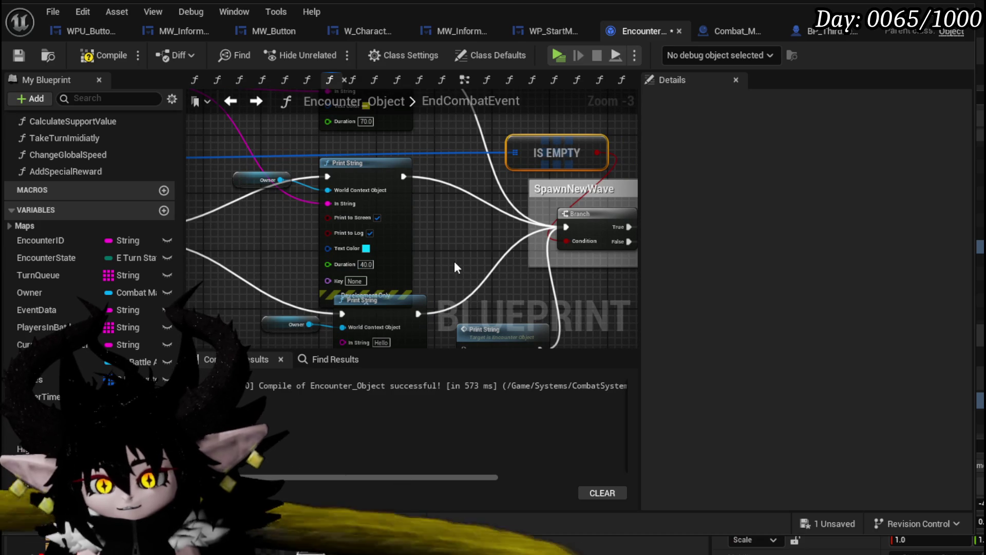
left_click(366, 248)
left_click(501, 403)
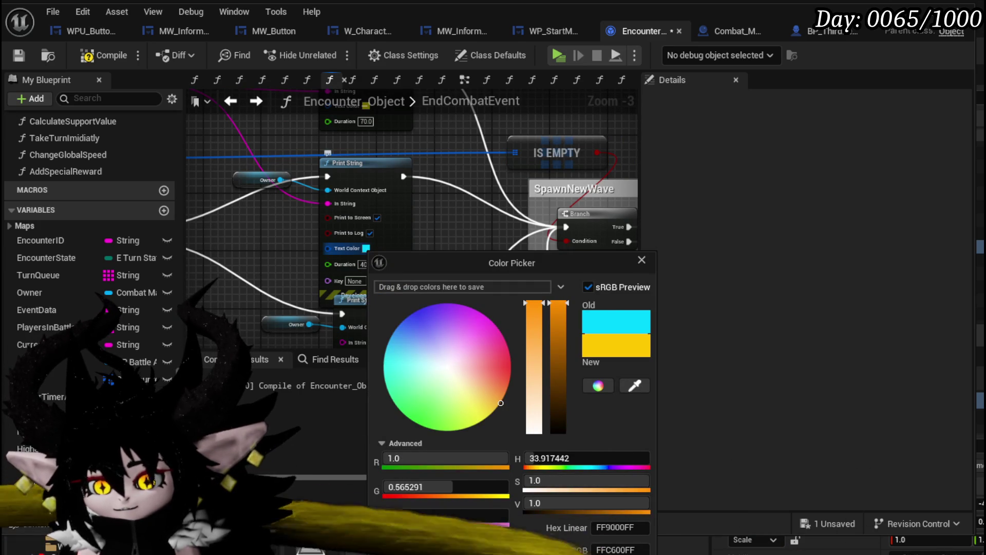
left_click(328, 307)
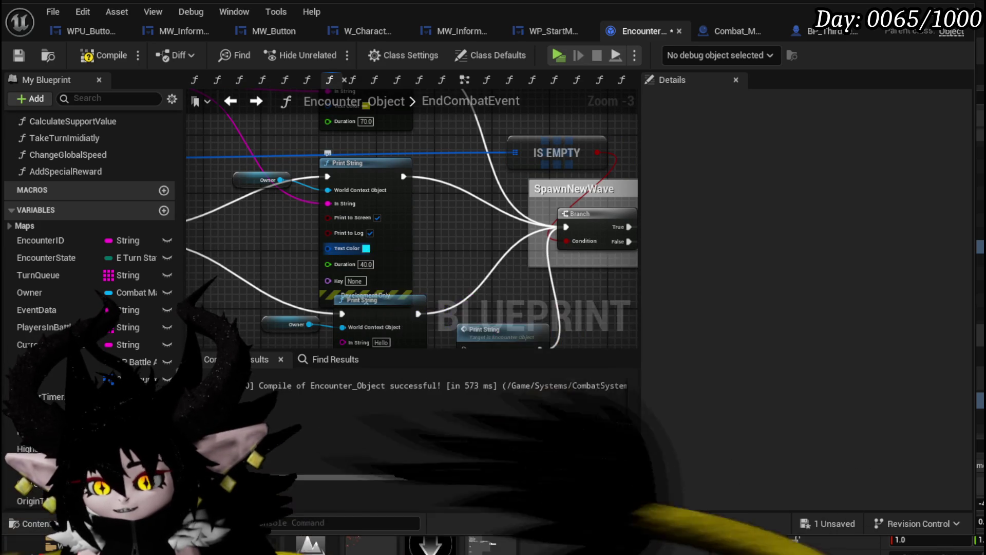
left_click(322, 306)
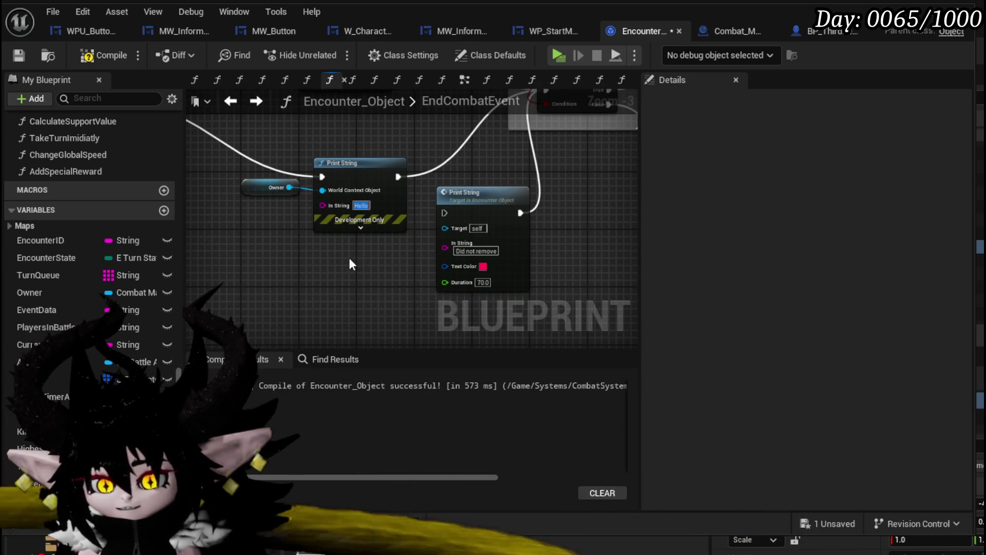
type("Did")
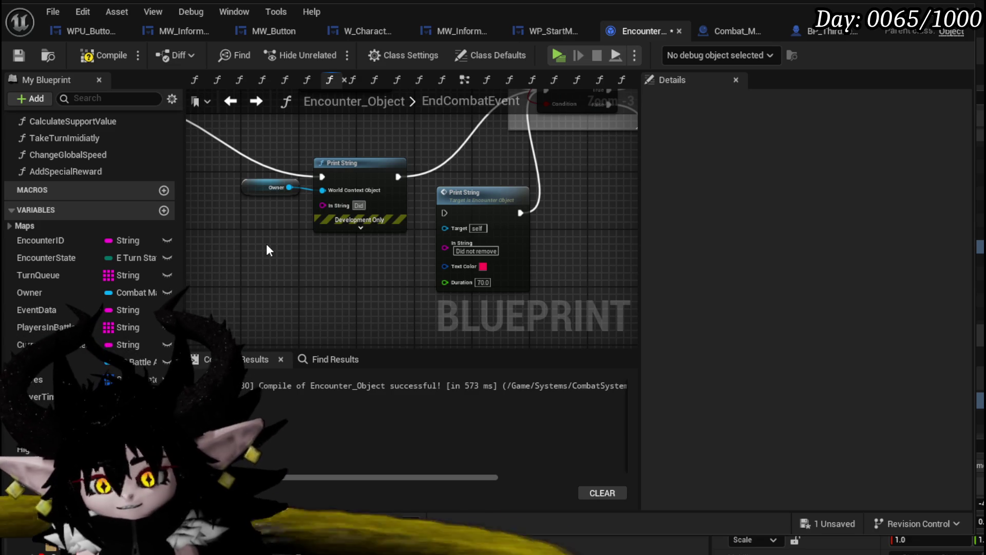
type("nt find")
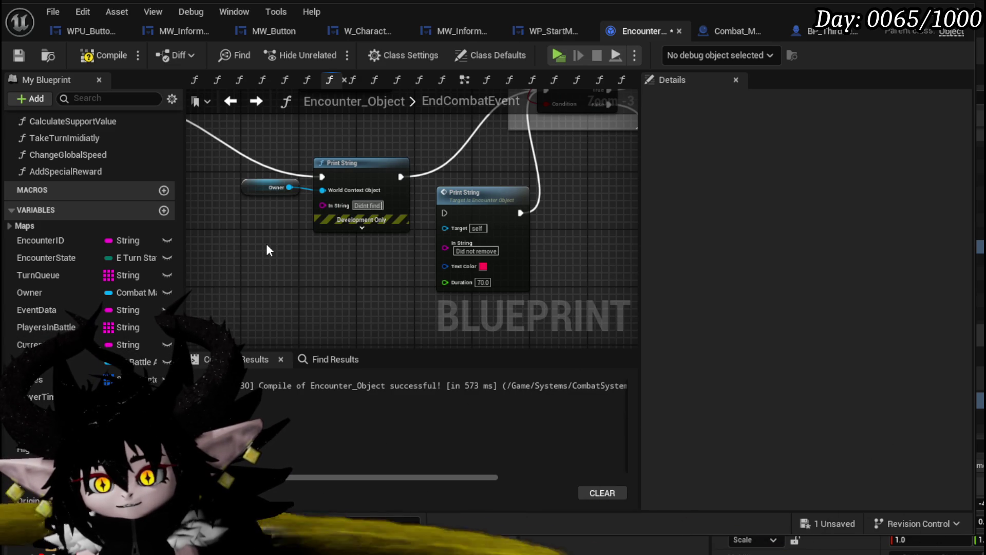
type(" Enco")
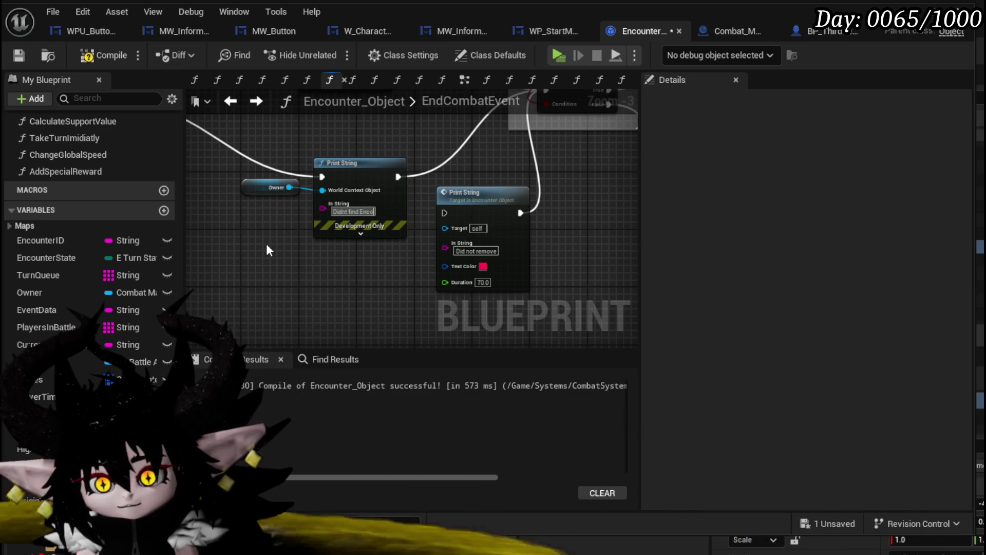
type("unter")
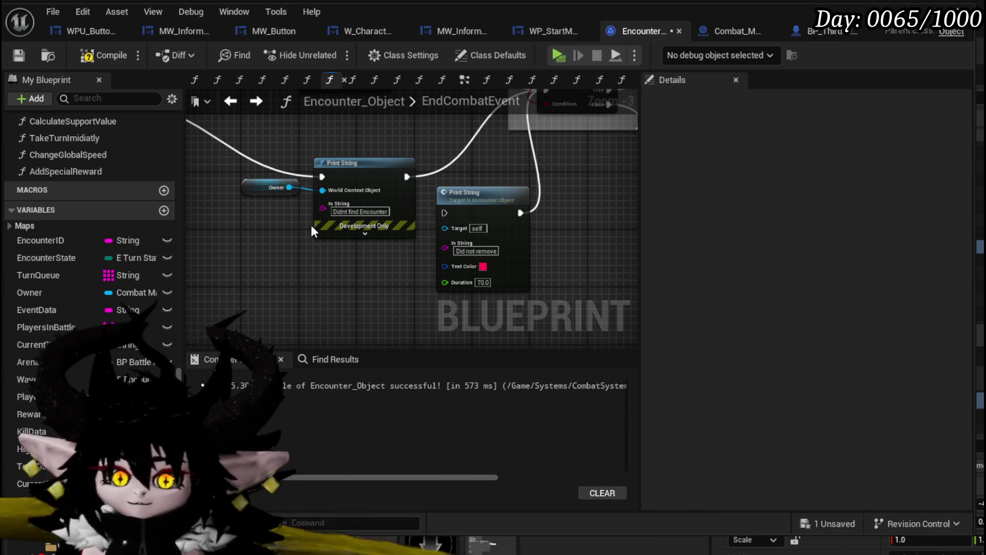
Set the failure message's text colour to yellow
left_click(365, 233)
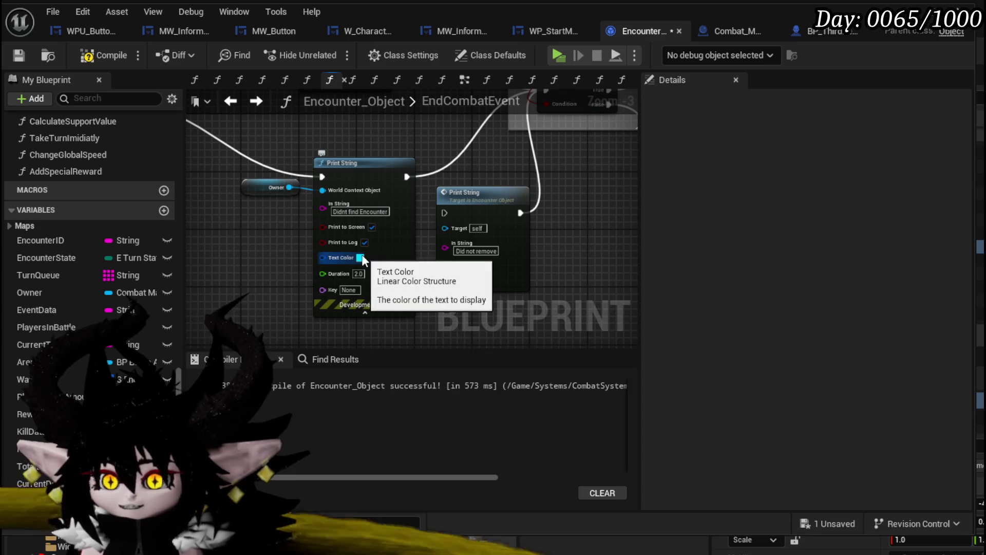
left_click(361, 258)
left_click_drag(477, 395, 484, 427)
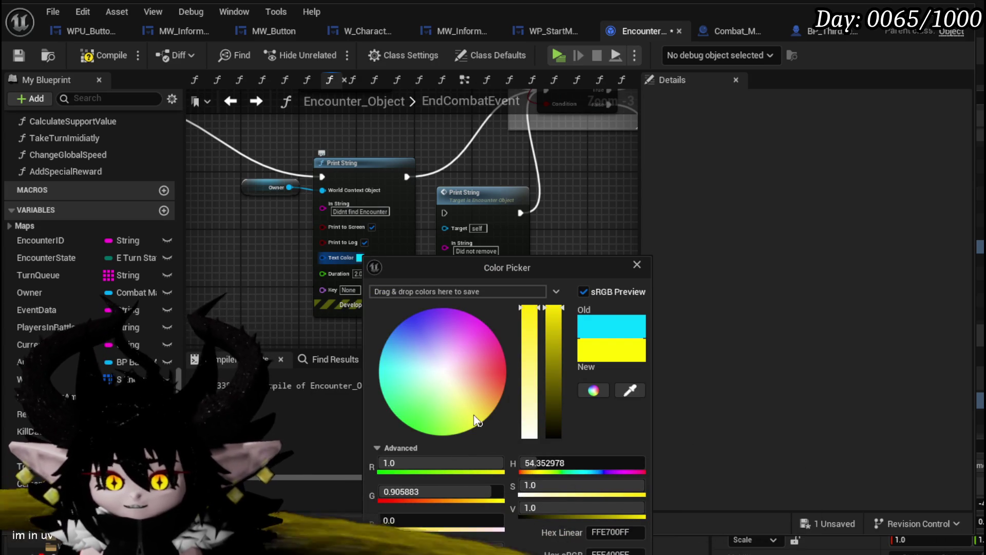
left_click(306, 287)
Move the Owner and Print String nodes up-left, then compile and save
scroll(306, 287, "up", 3)
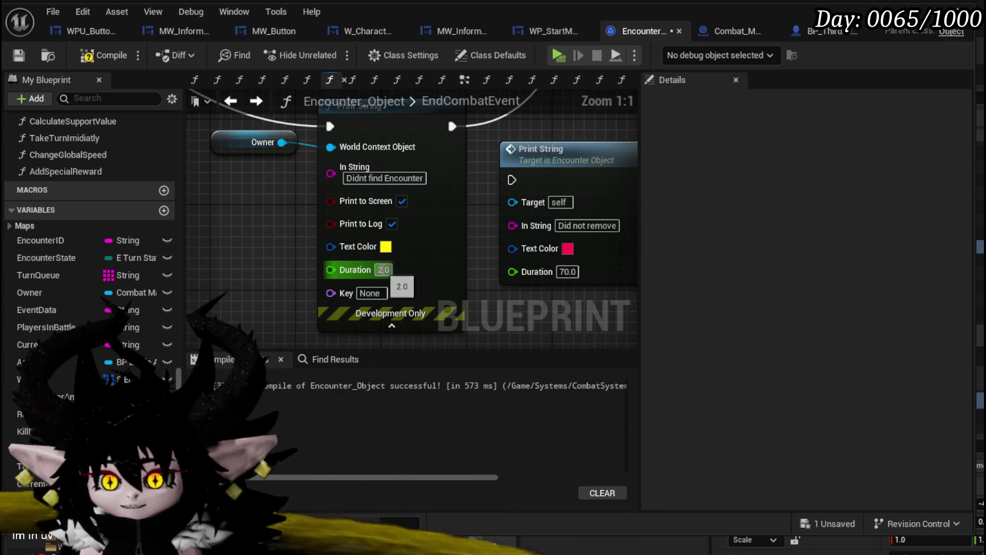
left_click_drag(281, 282, 275, 327)
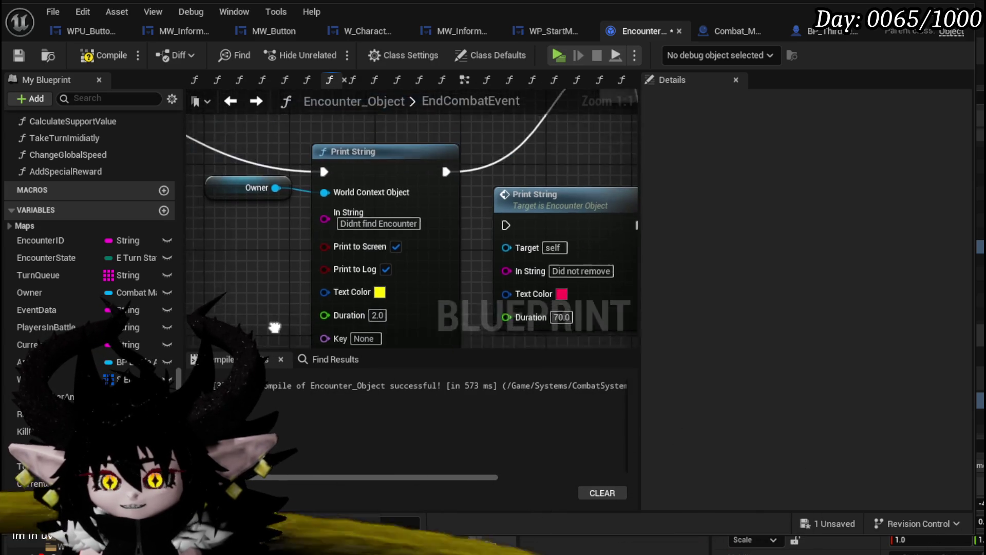
scroll(308, 267, "down", 2)
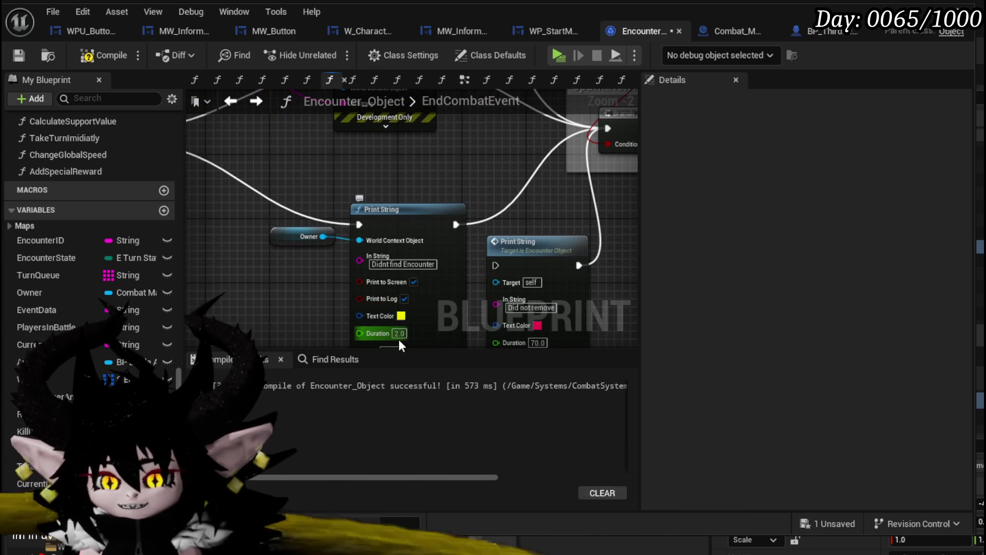
mouse_move(305, 281)
left_mouse_down()
mouse_move(412, 213)
mouse_move(367, 196)
left_mouse_up()
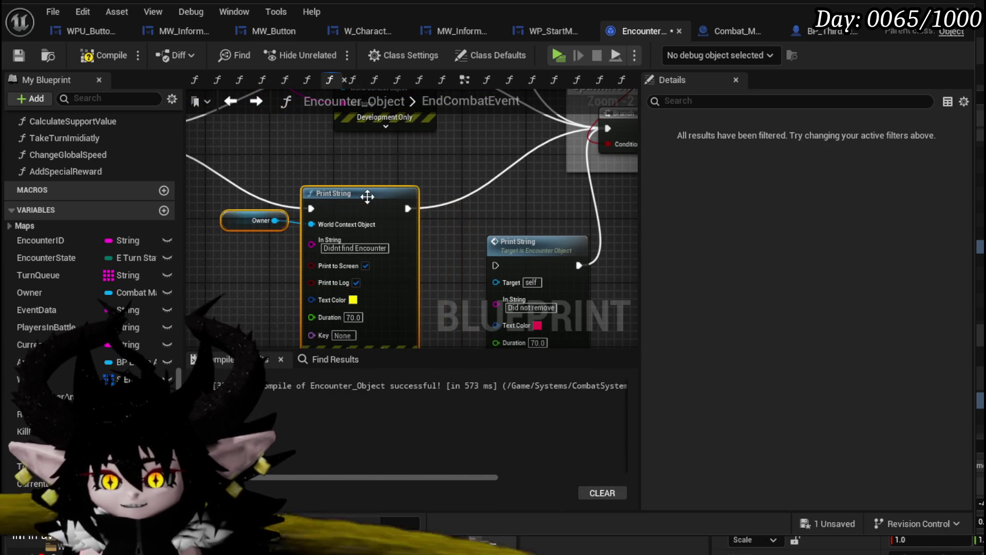
left_click(273, 131)
left_click(95, 58)
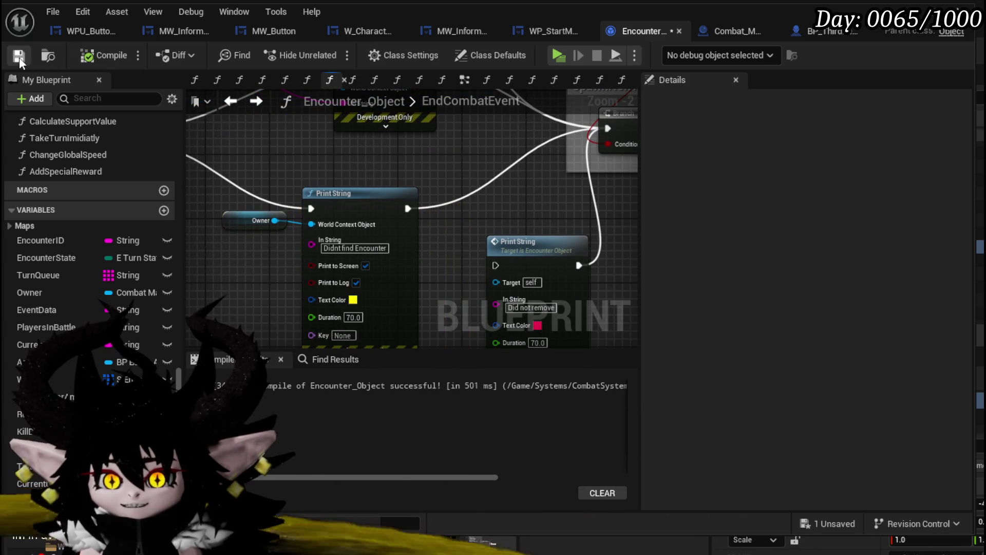
left_click(19, 57)
Delete the 'Did not remove' and top Print String debug nodes, saving before and after
scroll(402, 168, "down", 2)
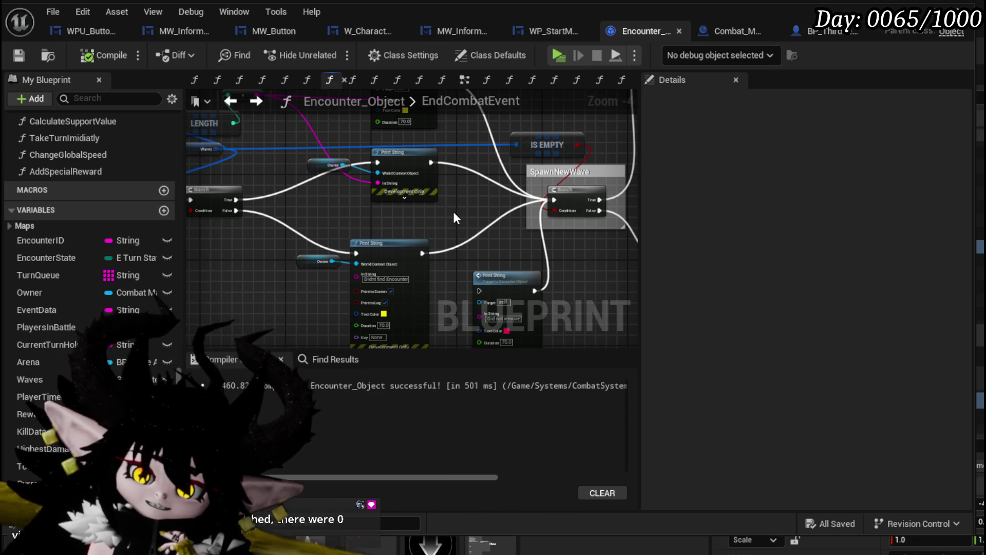
mouse_move(453, 211)
left_mouse_down()
mouse_move(435, 221)
mouse_move(426, 198)
mouse_move(387, 186)
left_mouse_up()
left_click(20, 55)
left_click(439, 279)
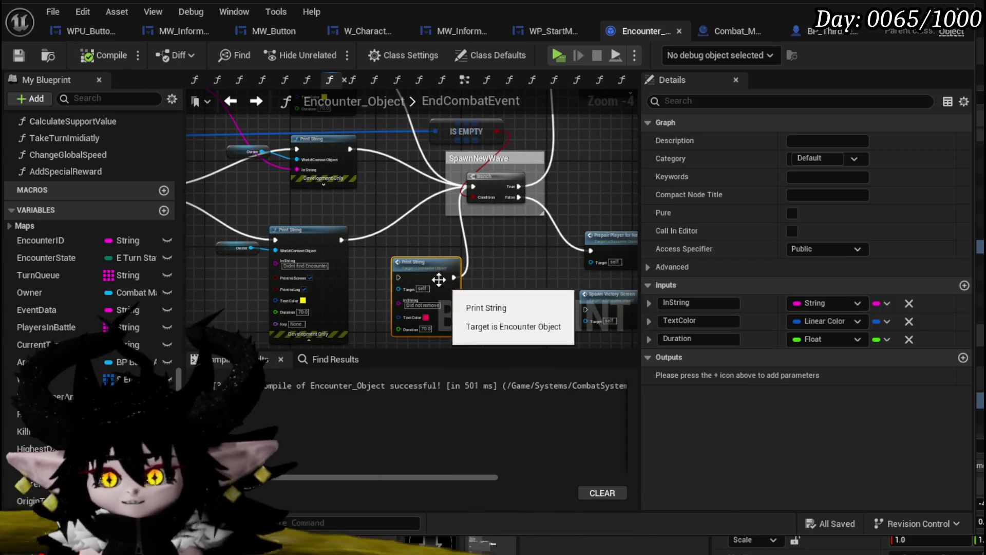
key("Delete")
left_click(385, 180)
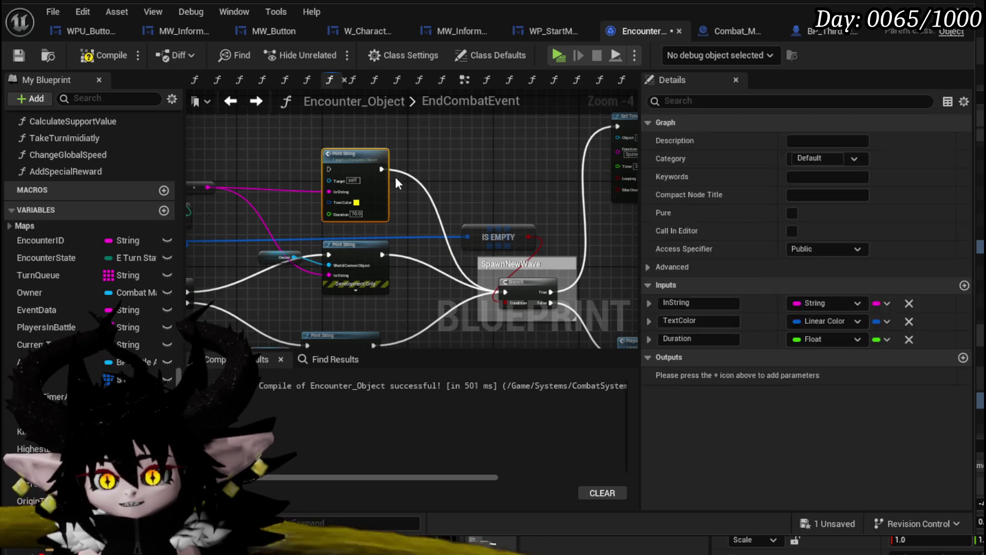
key("Delete")
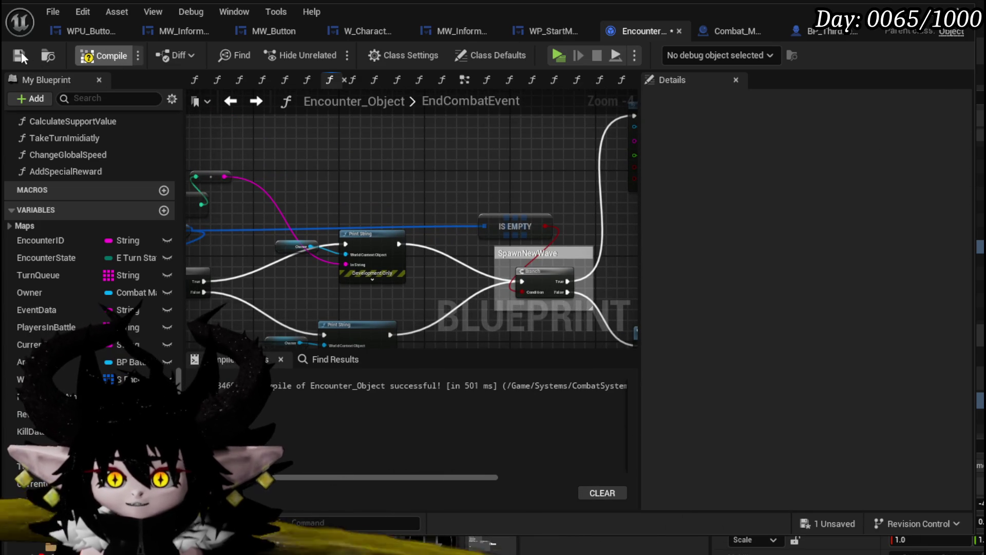
left_click(21, 54)
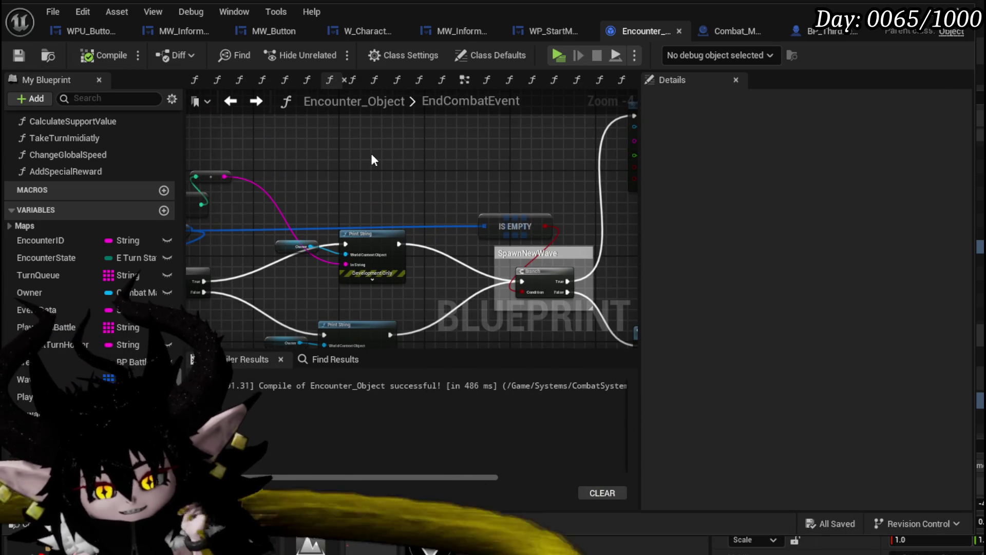
mouse_move(328, 239)
left_mouse_down()
mouse_move(409, 191)
mouse_move(379, 202)
left_mouse_up()
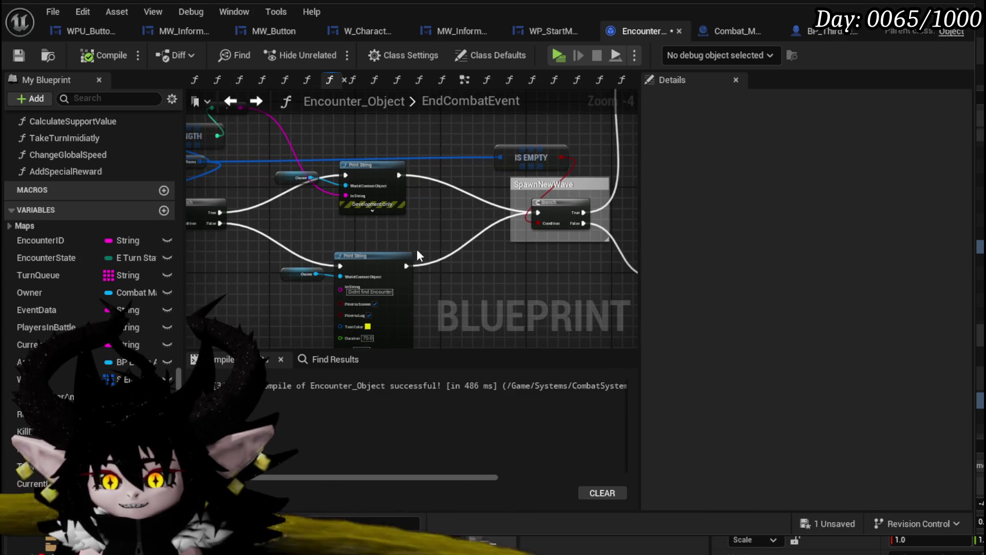
key("ctrl+s")
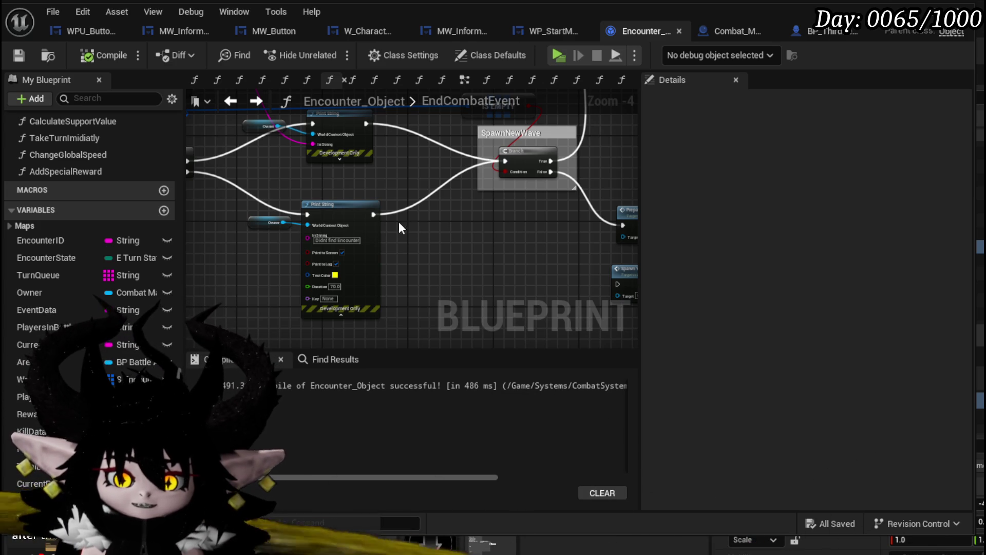
left_click(19, 55)
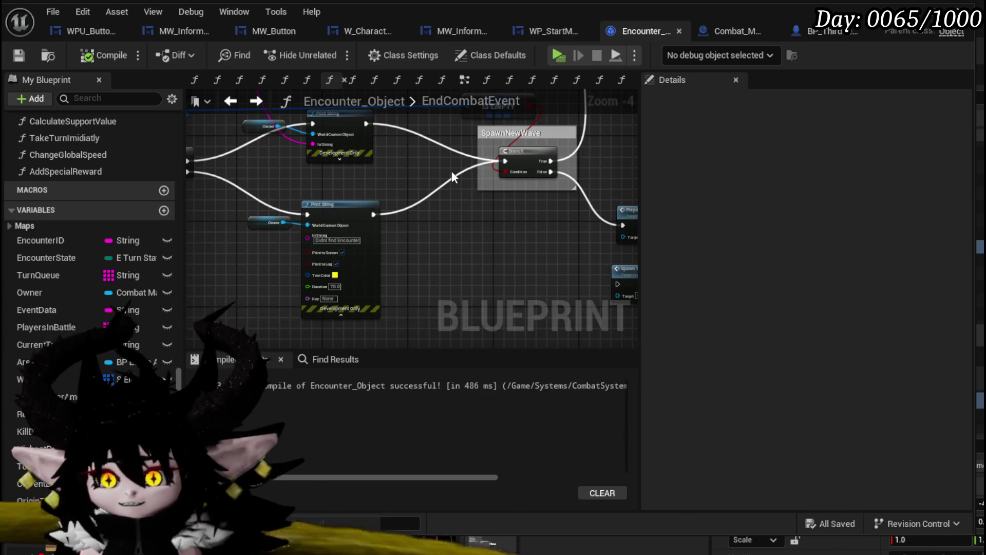
mouse_move(452, 175)
left_mouse_down()
mouse_move(397, 224)
mouse_move(505, 240)
left_mouse_up()
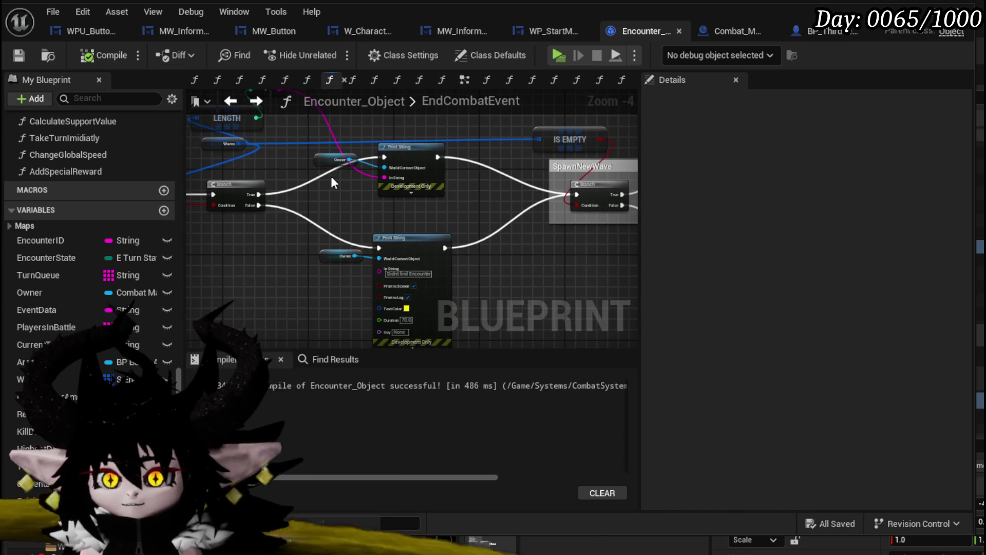
left_click_drag(407, 163, 358, 159)
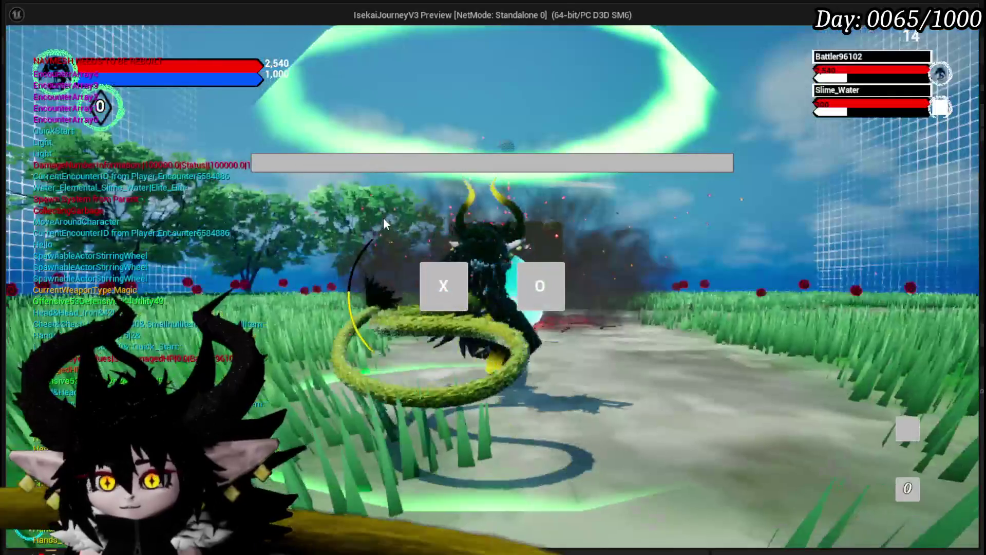
Start the battle, cast Power Up on the player character, and strike a slime with Claw
left_click(446, 285)
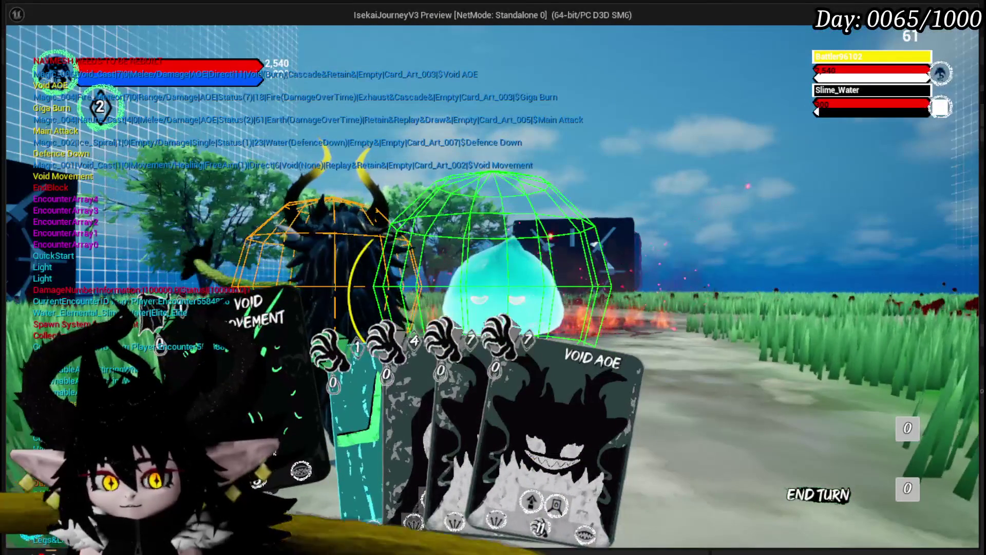
left_click(318, 212)
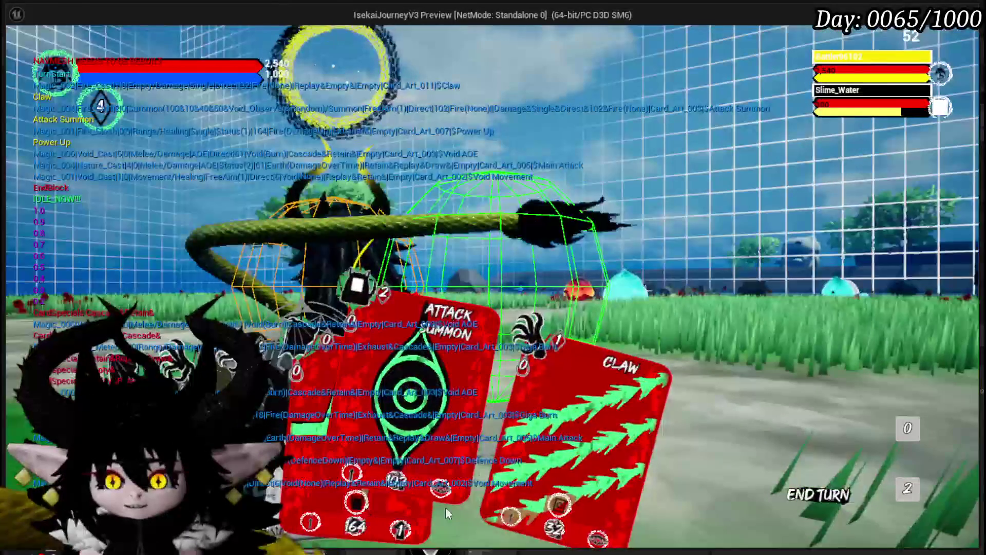
left_click(514, 462)
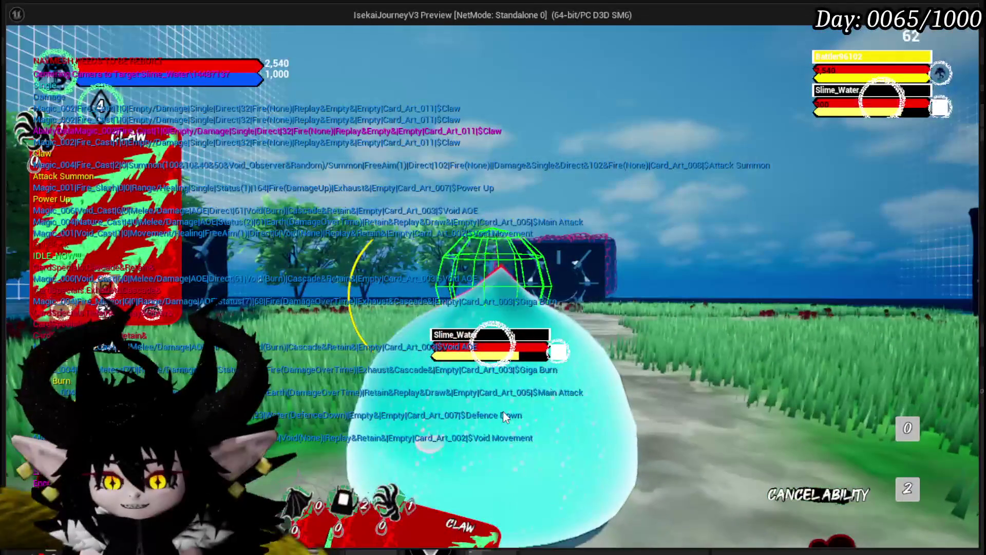
mouse_move(343, 498)
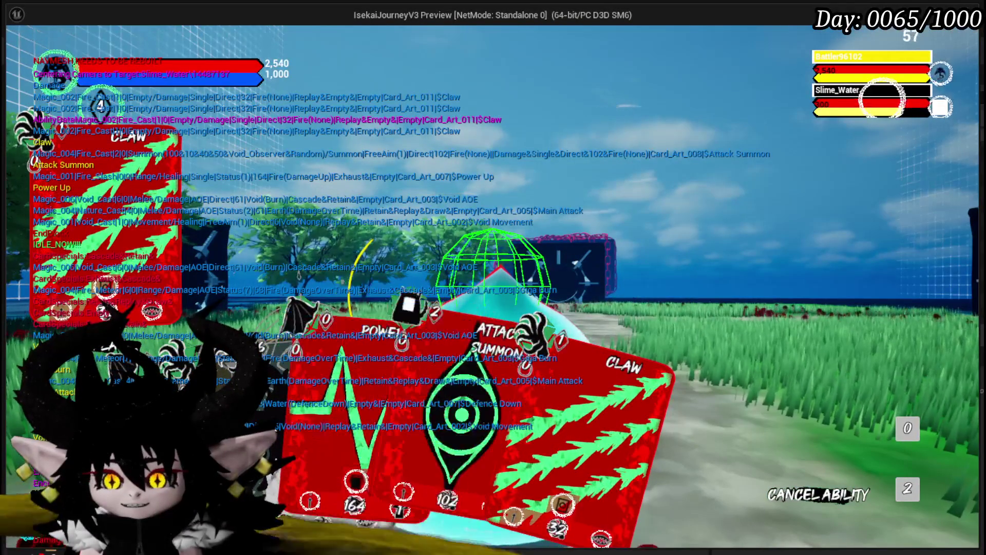
left_click(293, 420)
left_click(415, 394)
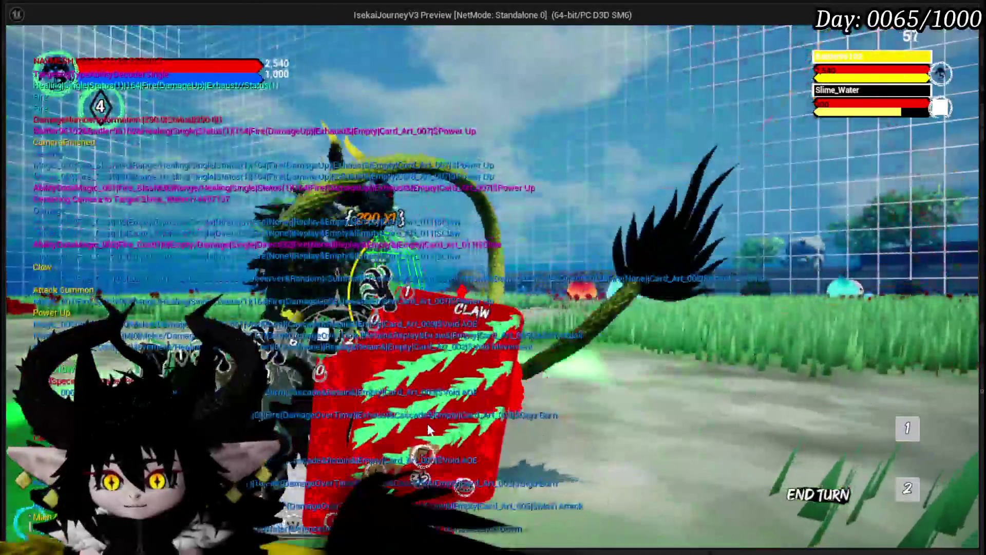
left_click(429, 430)
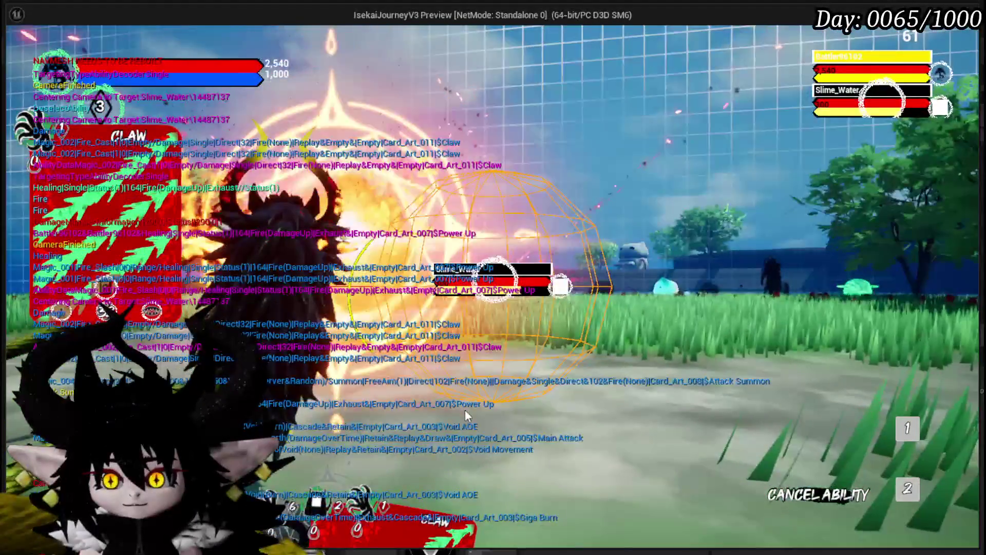
left_click(464, 409)
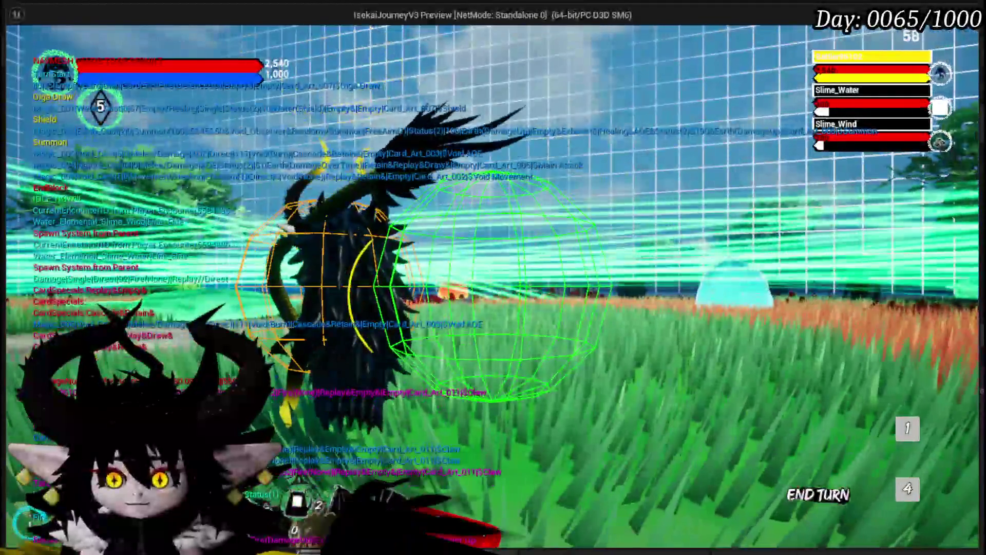
Fire Void AOE at the slimes to defeat Slime_Wind
mouse_move(260, 497)
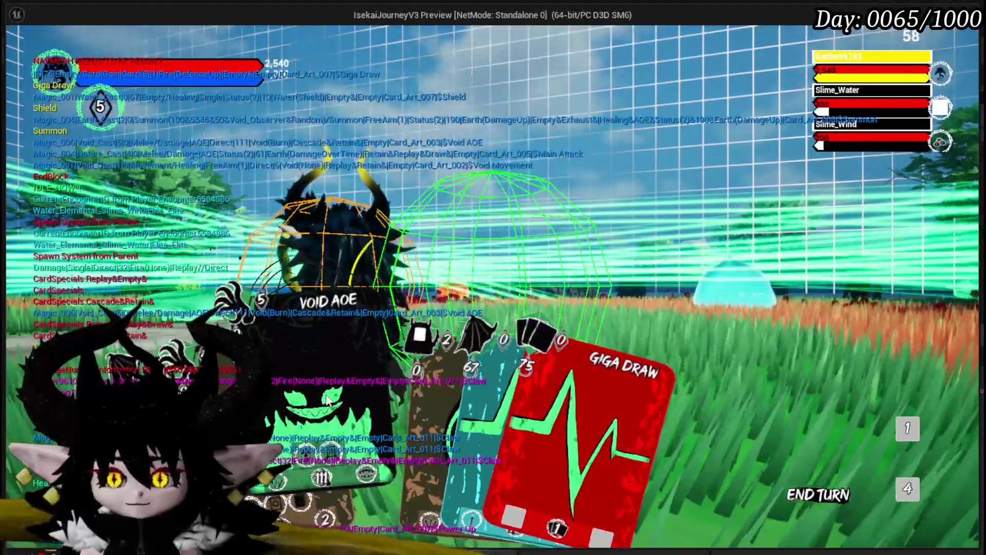
left_click(331, 370)
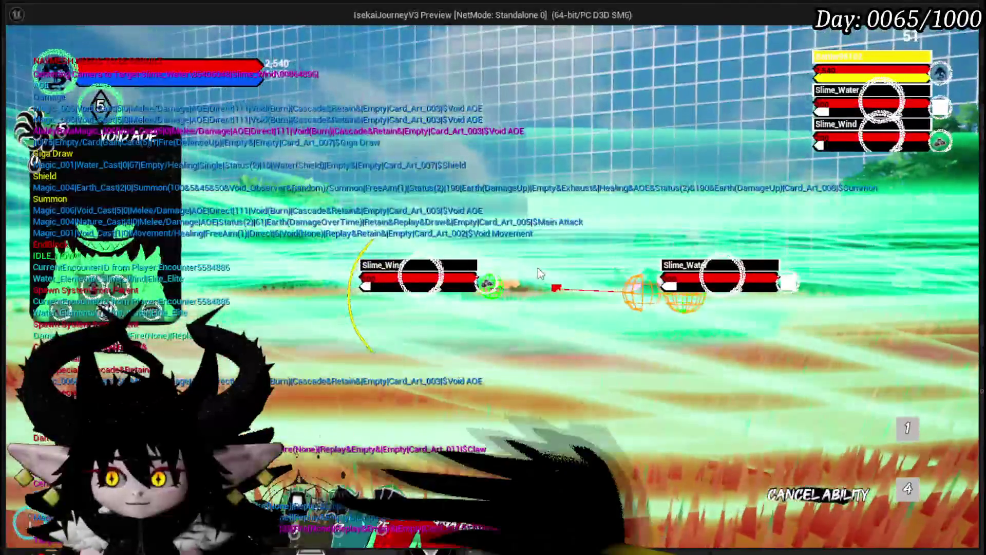
left_click(538, 270)
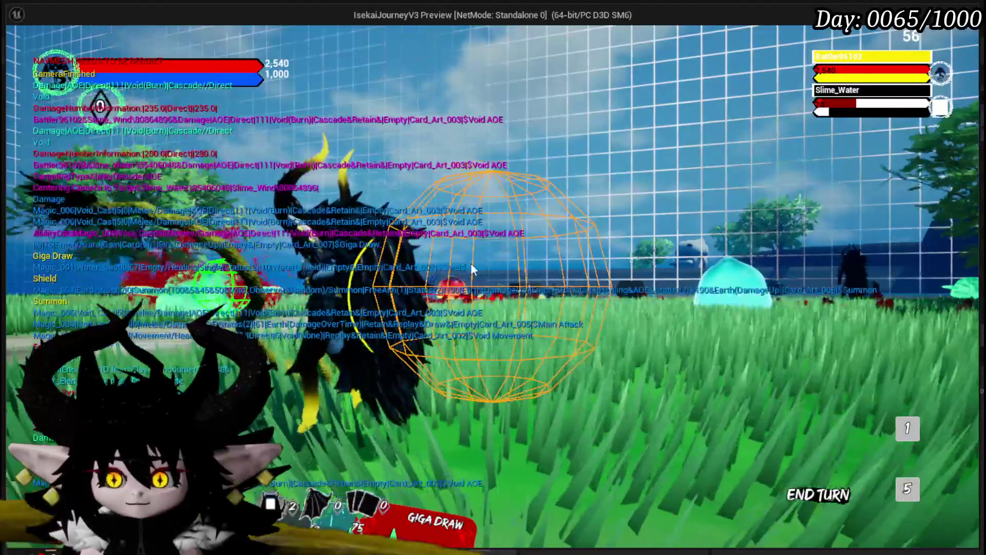
mouse_move(339, 519)
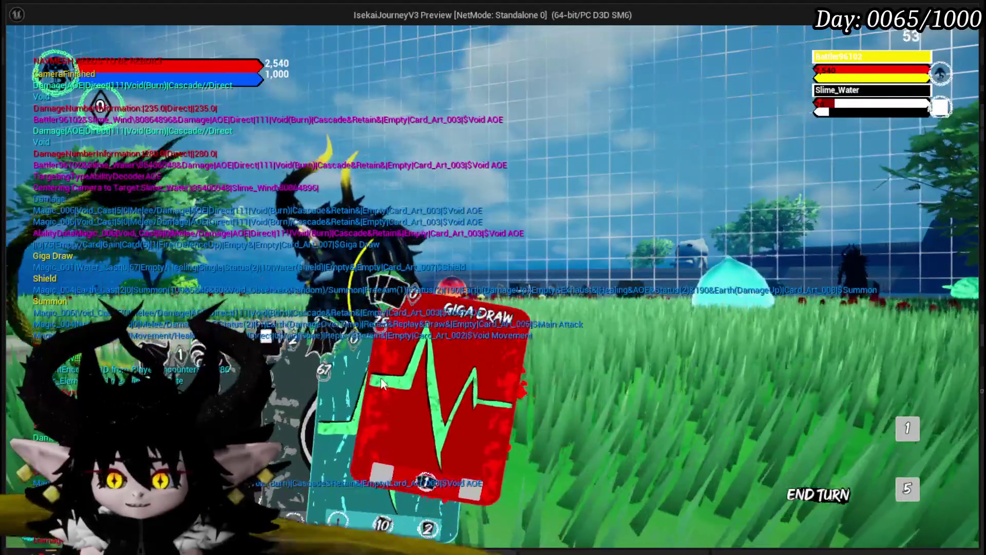
left_click(418, 390)
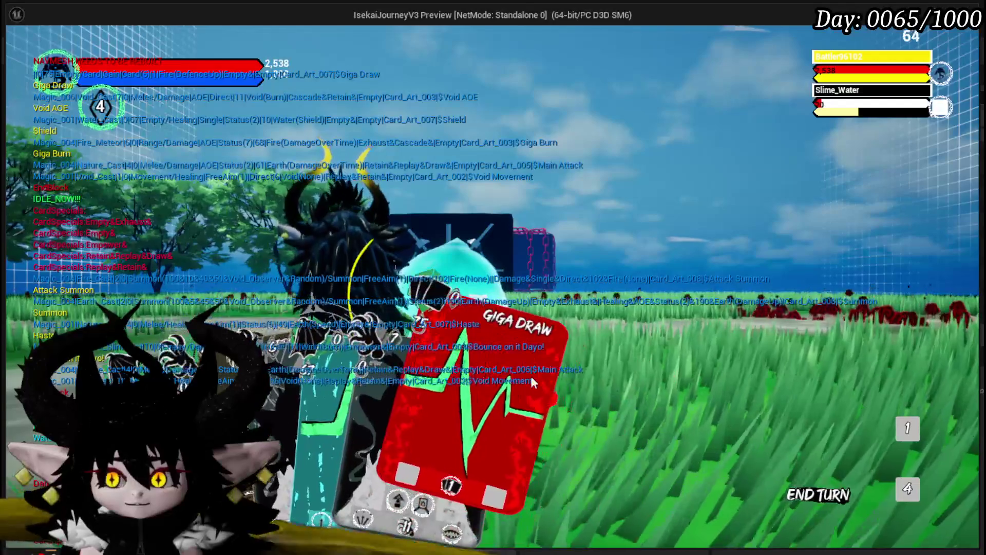
Cast Giga Draw for new cards, hit Slime_Water with Claw, then fire Main Attack at the slimes
left_click(531, 383)
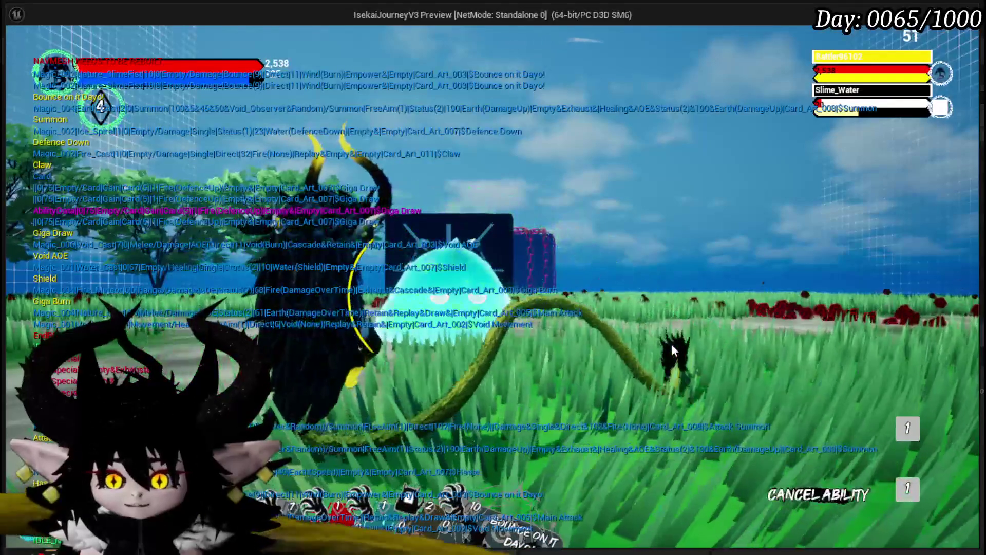
left_click(671, 343)
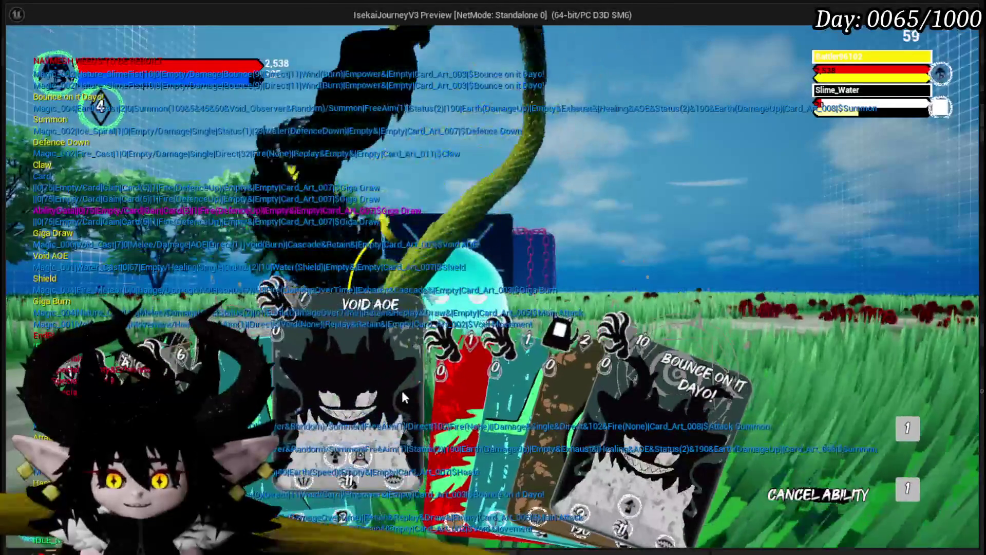
left_click(411, 390)
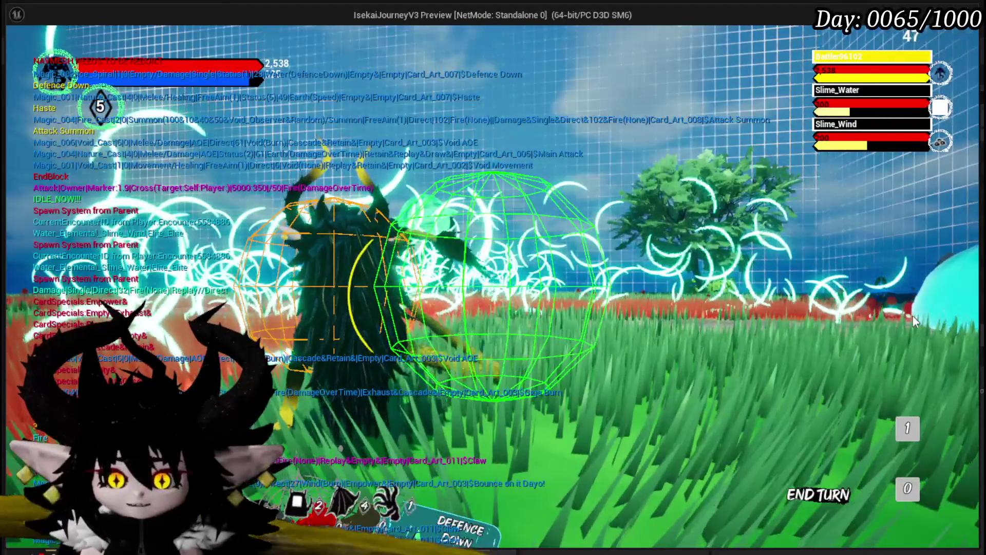
mouse_move(299, 465)
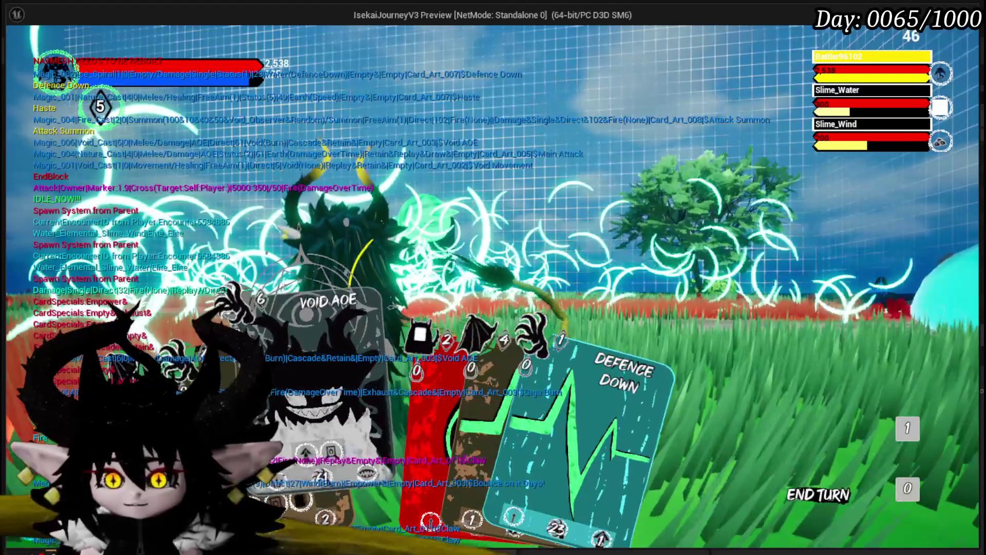
left_click(381, 385)
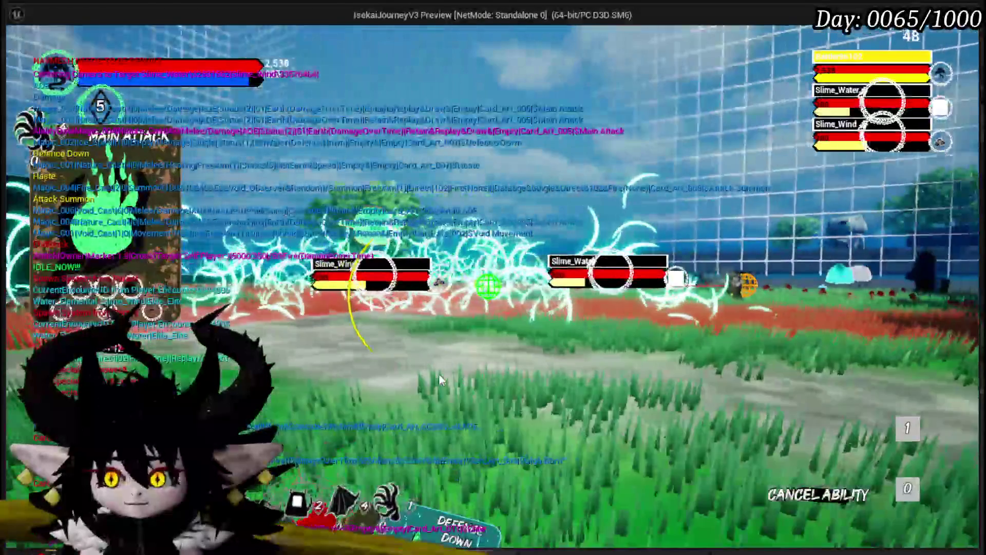
left_click(439, 374)
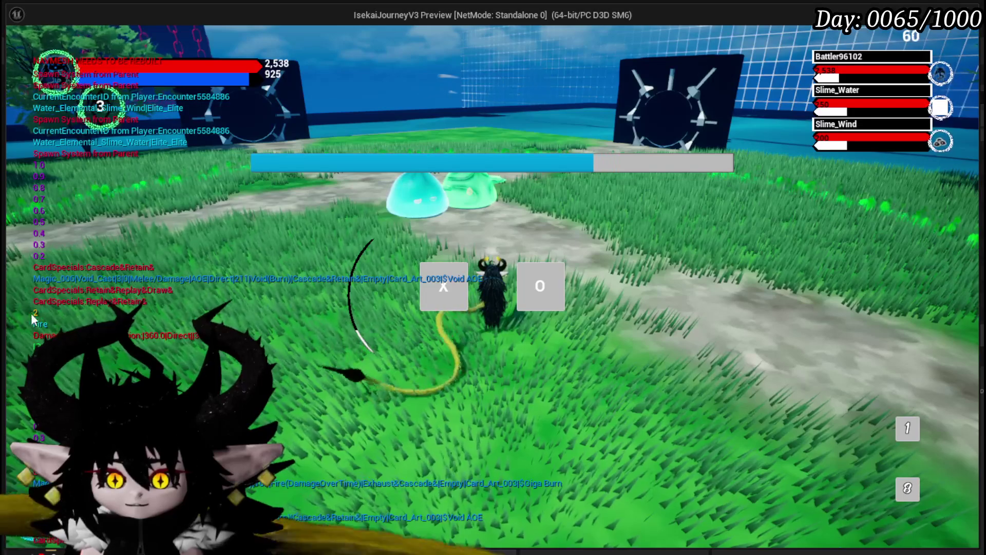
Answer the timing prompt with X, then play Main Attack to clear the water and wind slimes
key("x")
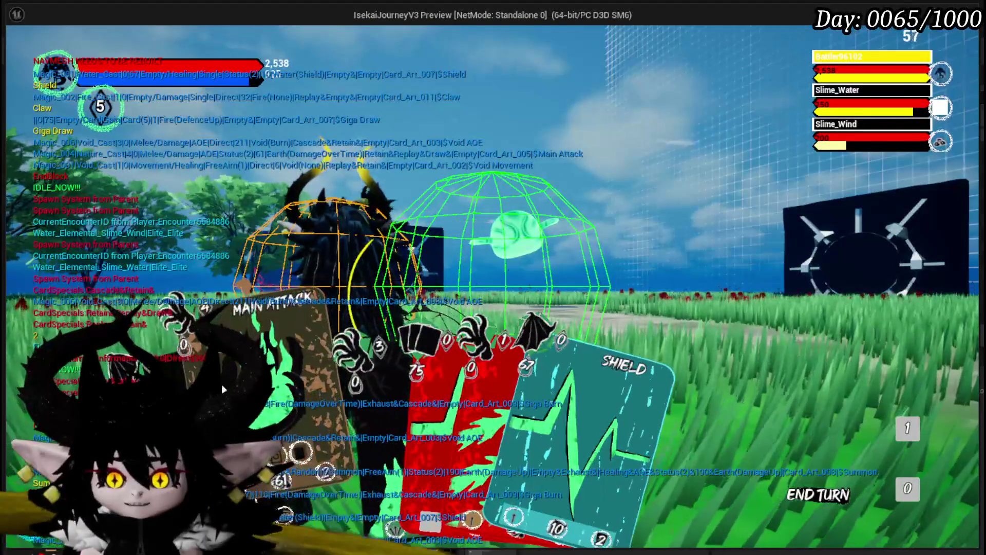
left_click(222, 389)
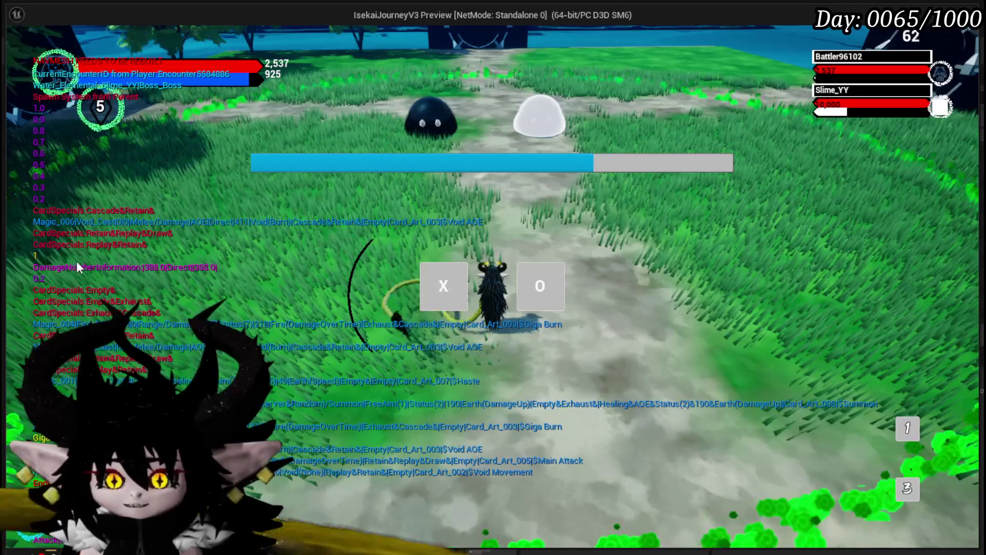
Answer the attack prompt, then hit Slime_YY with Void AOE and two Main Attacks
left_click(451, 275)
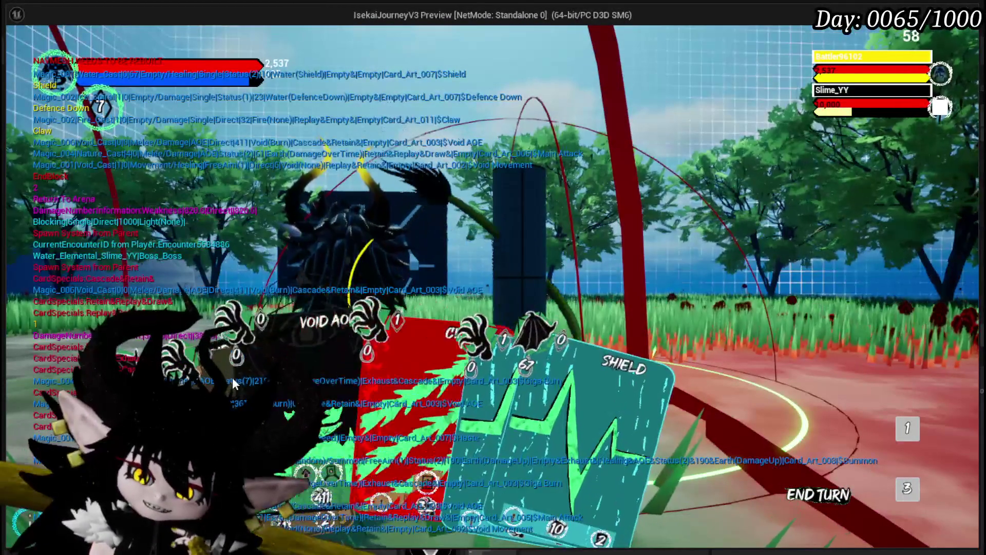
left_click(459, 304)
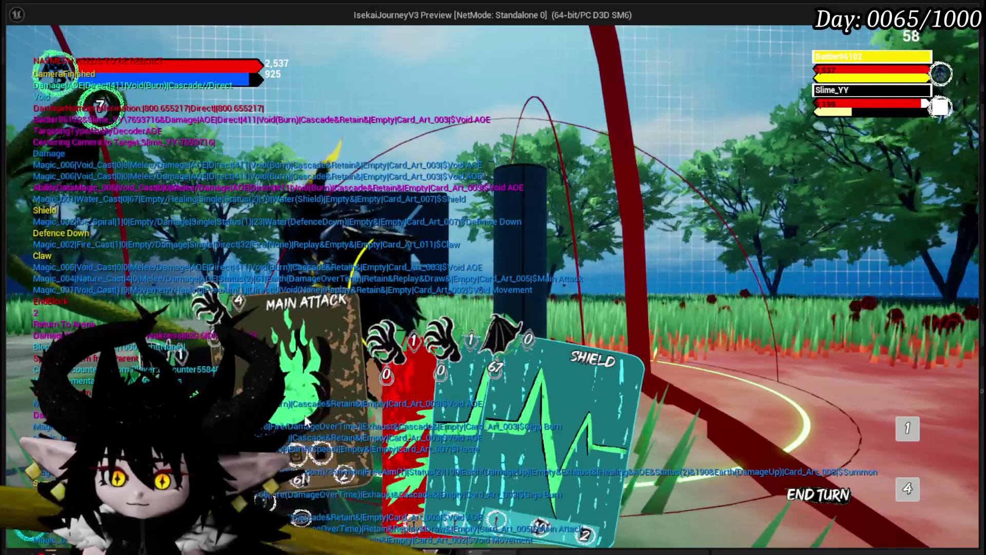
left_click(305, 421)
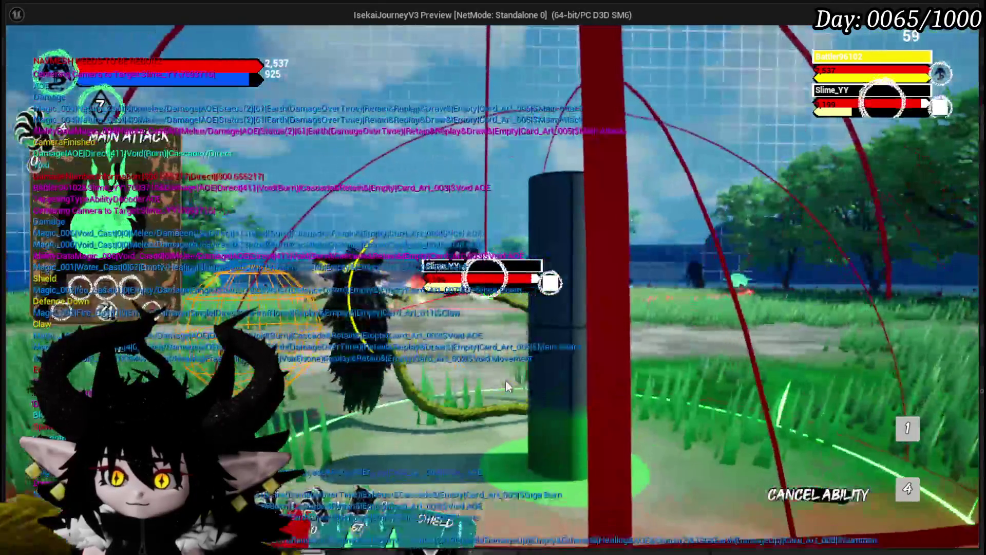
left_click(506, 380)
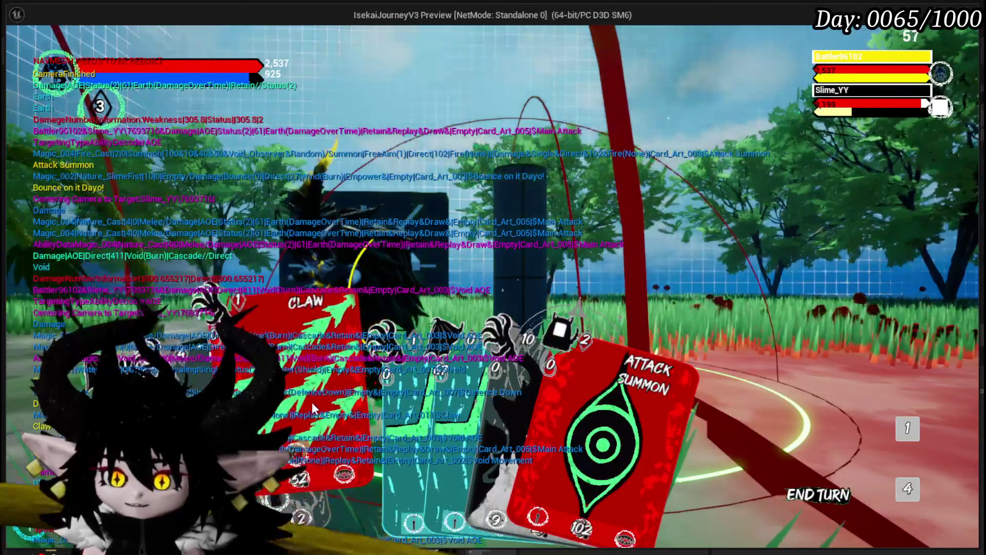
Drag Claw onto Slime_YY, play Giga Draw, then play Attack Summon to bring in an ally
left_click_drag(312, 402, 421, 194)
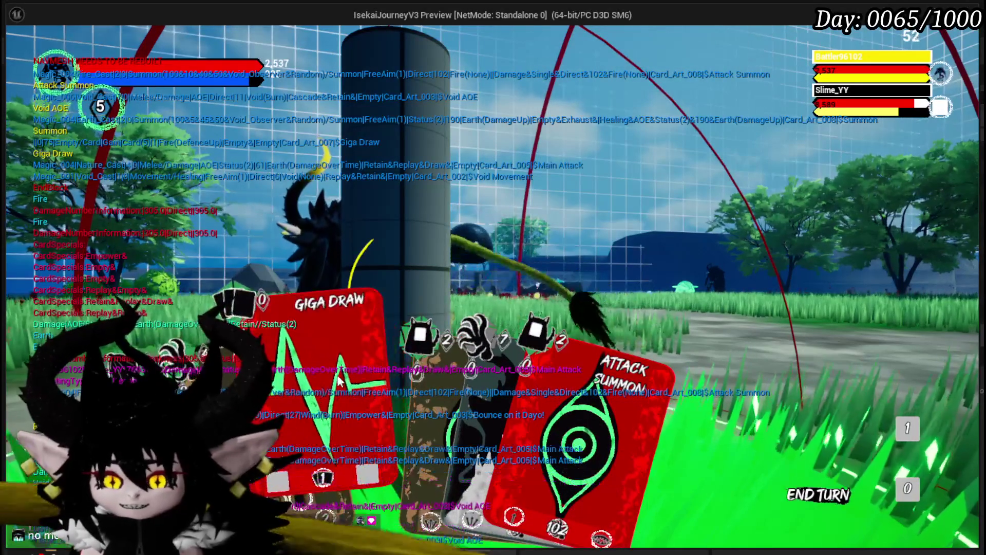
left_click(311, 390)
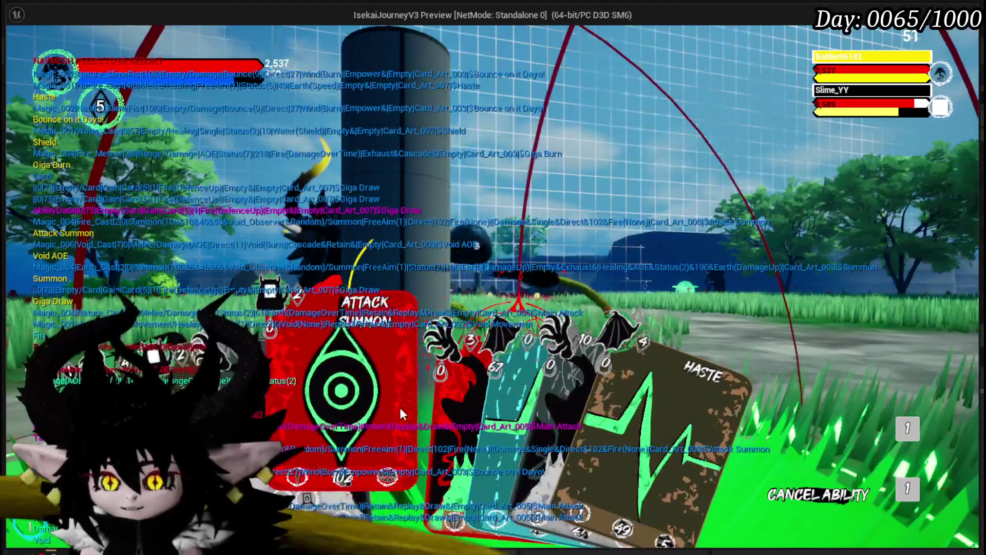
left_click(343, 390)
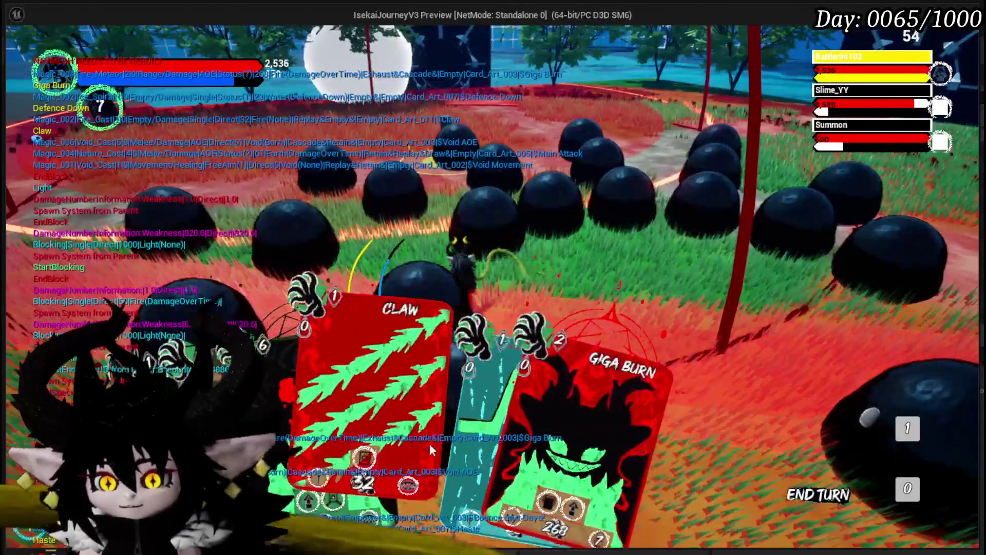
Cast Defence Down on Slime_YY, then hit it with Giga Burn and Main Attack
left_click(447, 418)
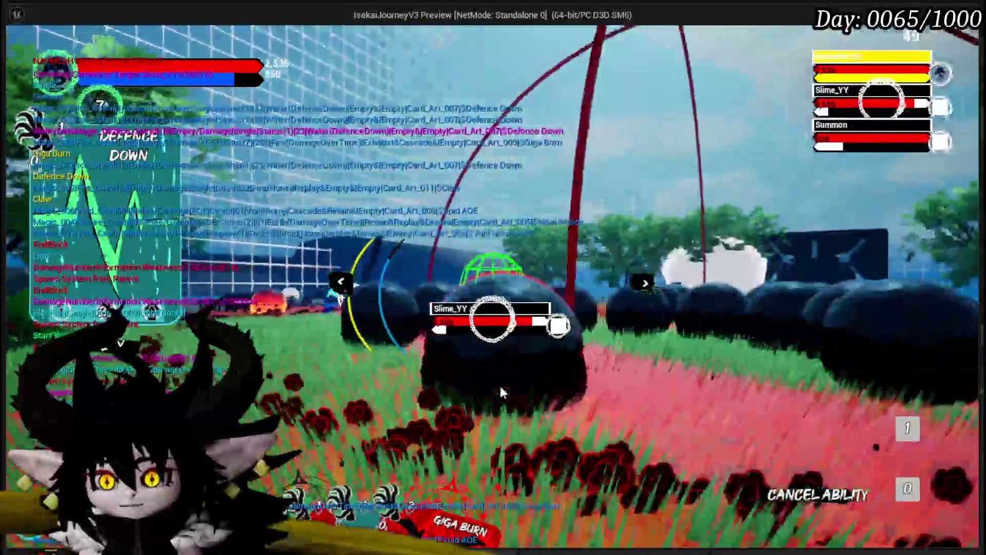
left_click(501, 393)
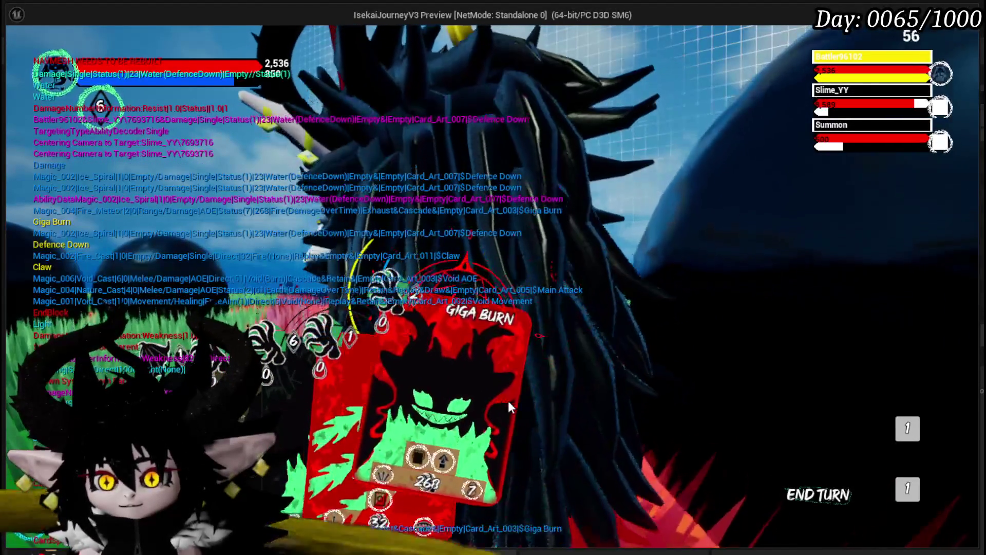
left_click(496, 399)
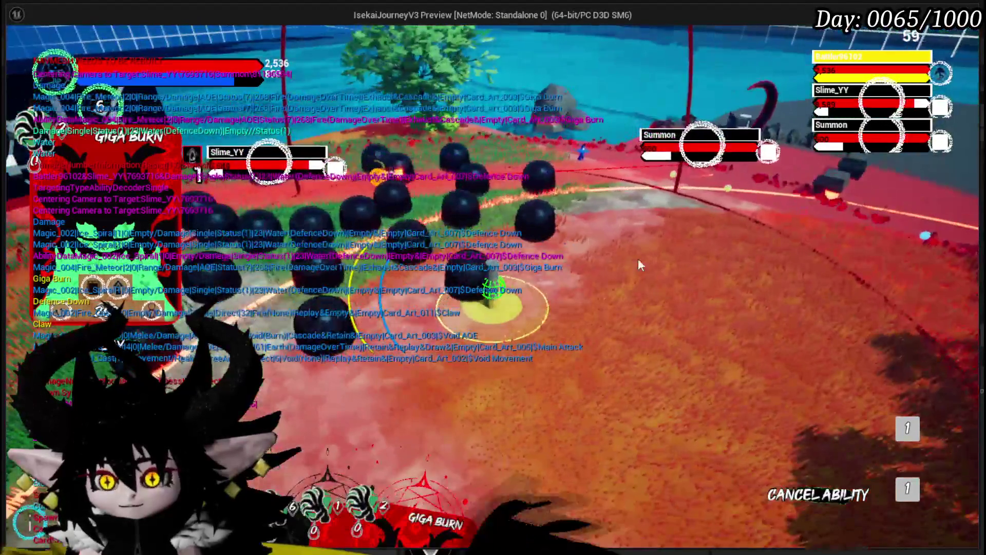
left_click(713, 263)
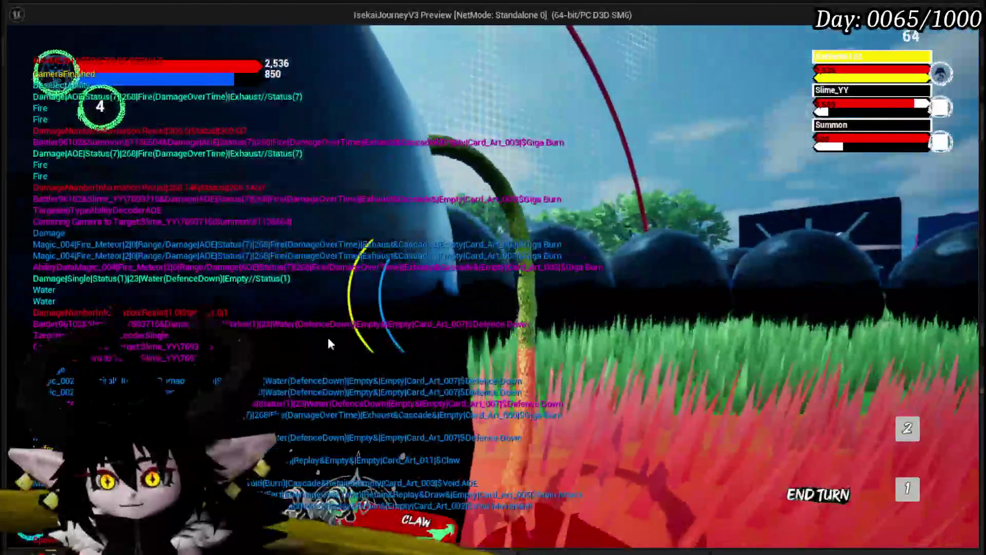
left_click(416, 518)
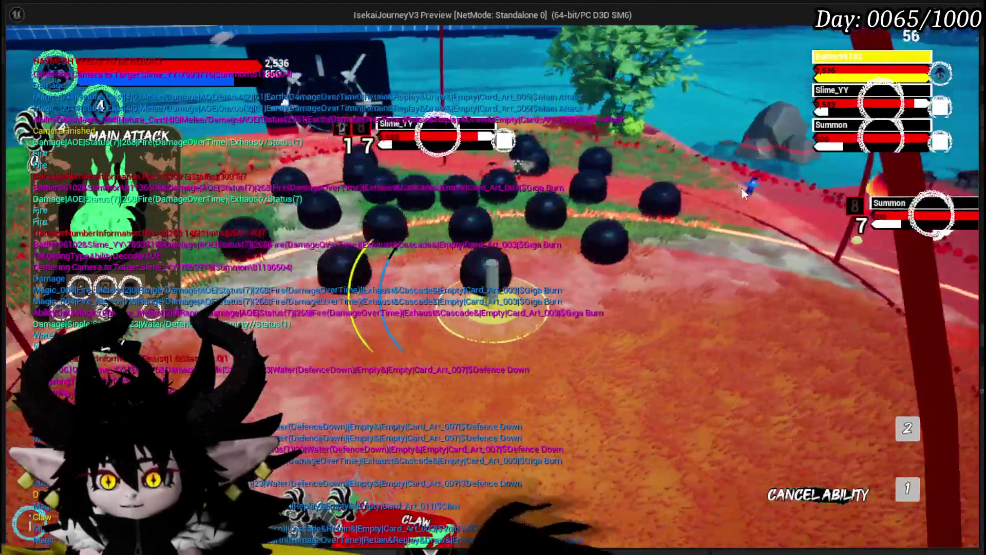
left_click(679, 194)
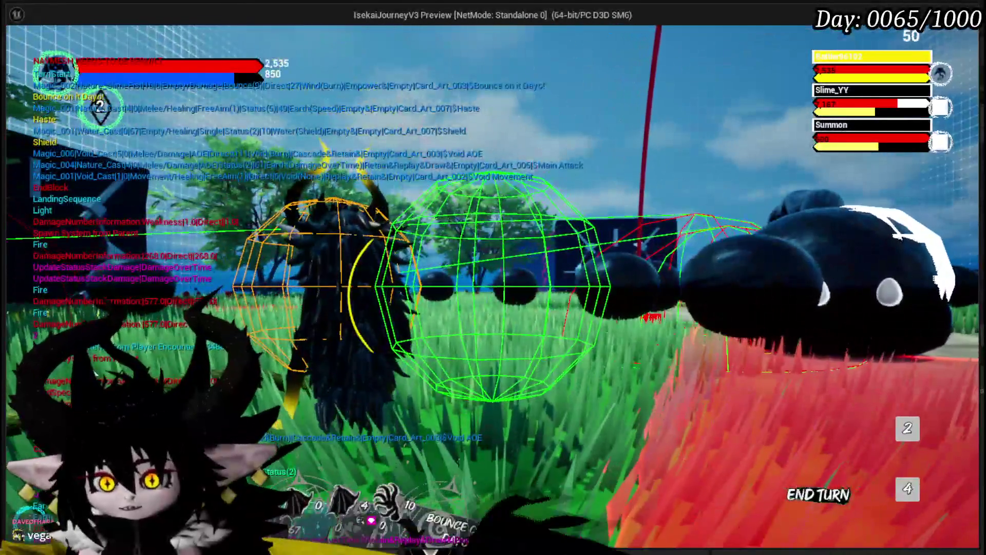
Reposition with Void Movement, cast Shield, then play Giga Draw to reveal five new cards
mouse_move(358, 386)
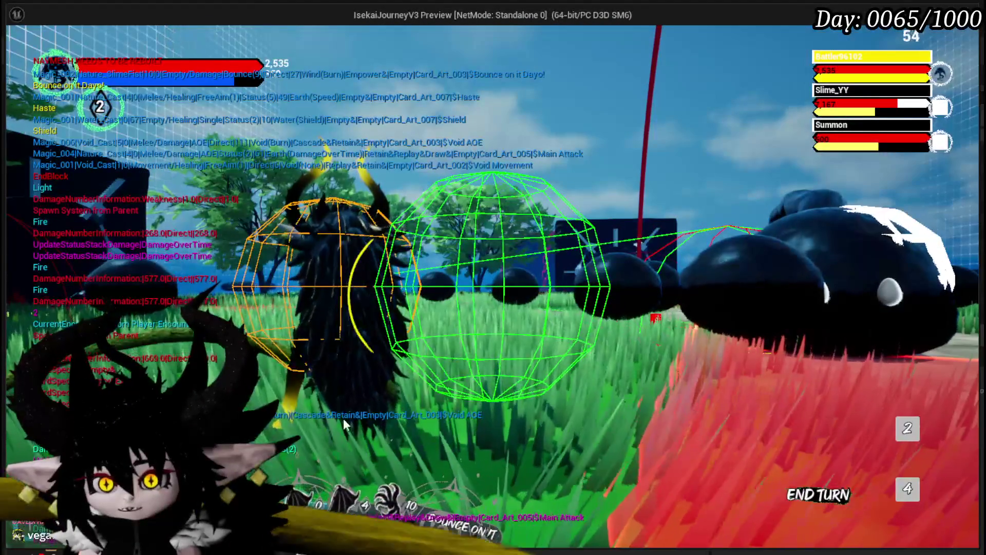
left_click(311, 341)
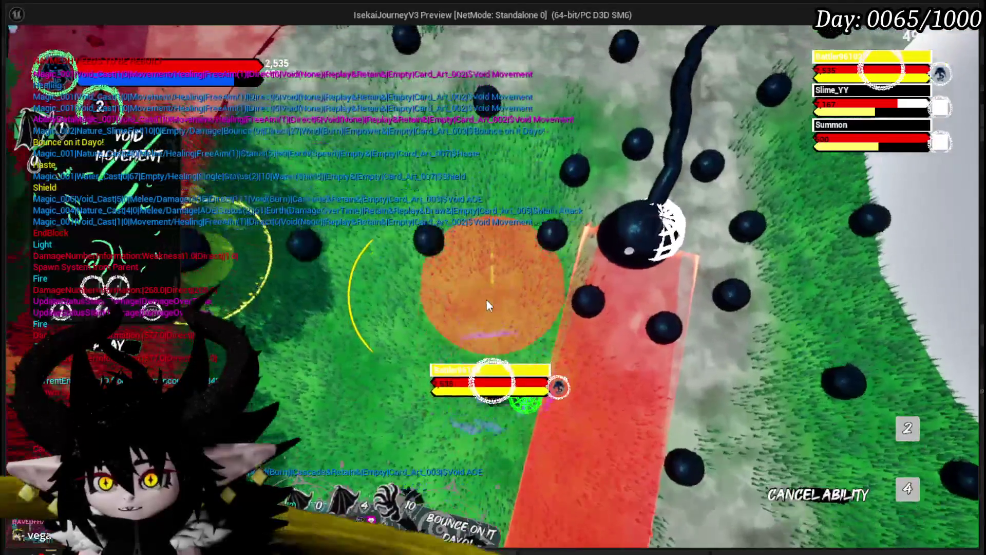
left_click(486, 299)
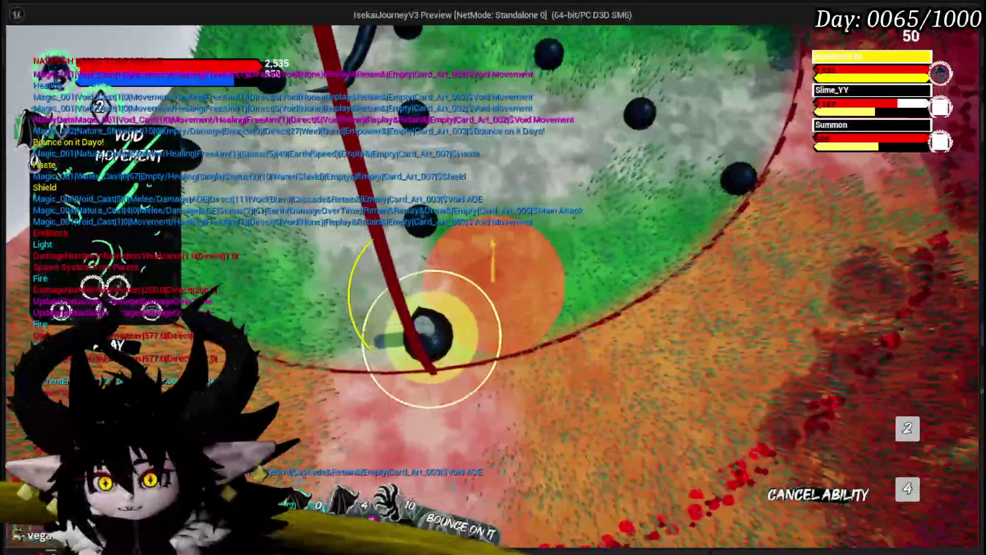
left_click(492, 301)
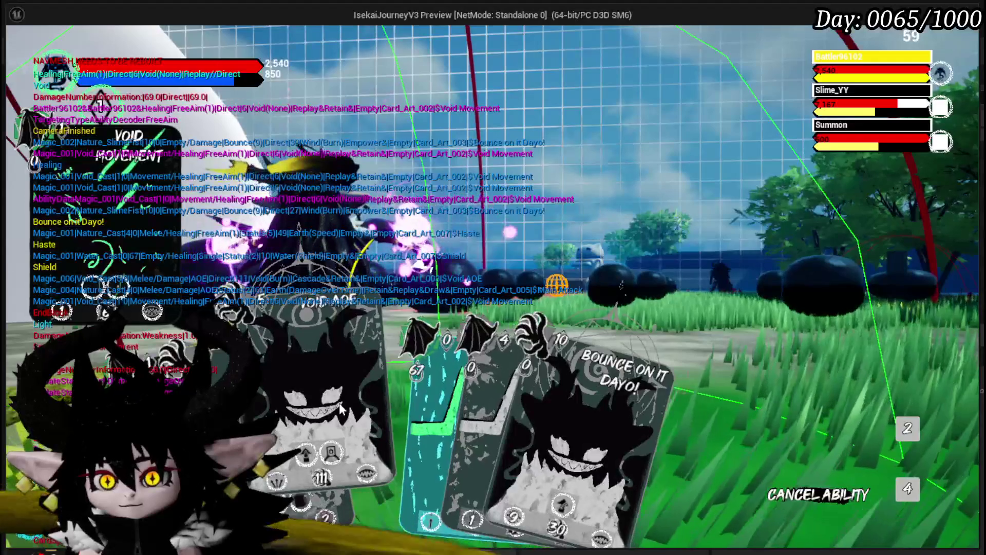
left_click(412, 323)
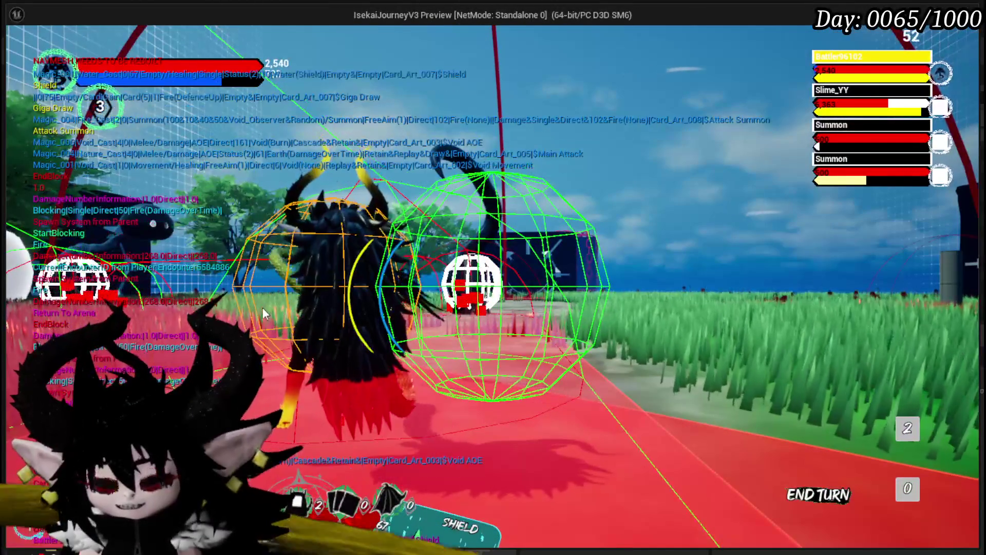
mouse_move(390, 378)
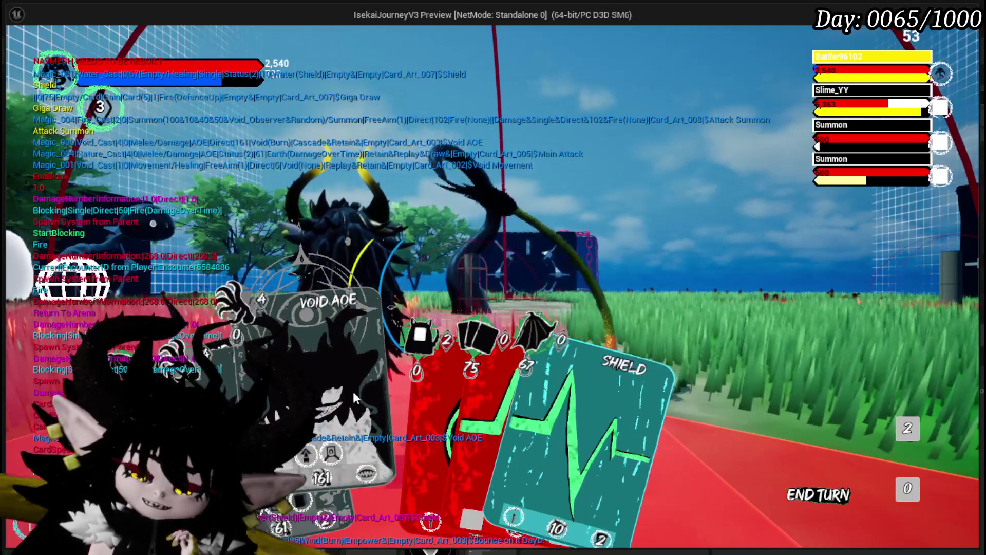
left_click(411, 393)
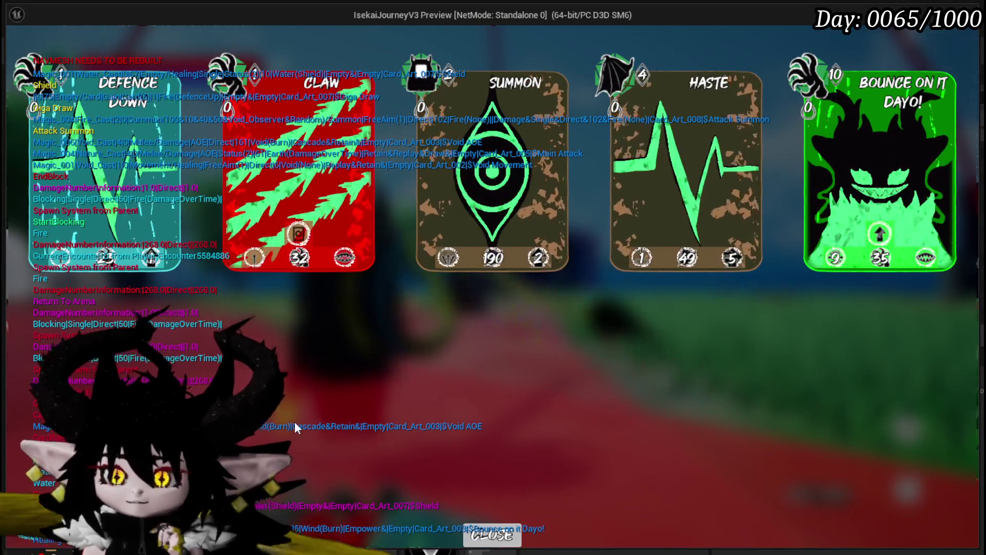
Close the drawn-cards overview to return to the battle view
left_click(492, 535)
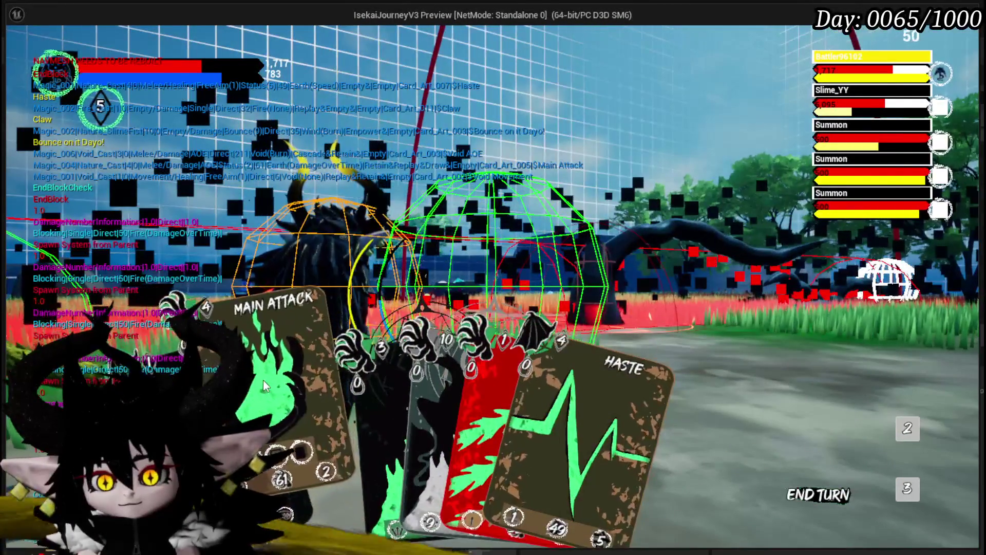
Play the Main Attack card from the hand against Slime_YY
left_click(264, 385)
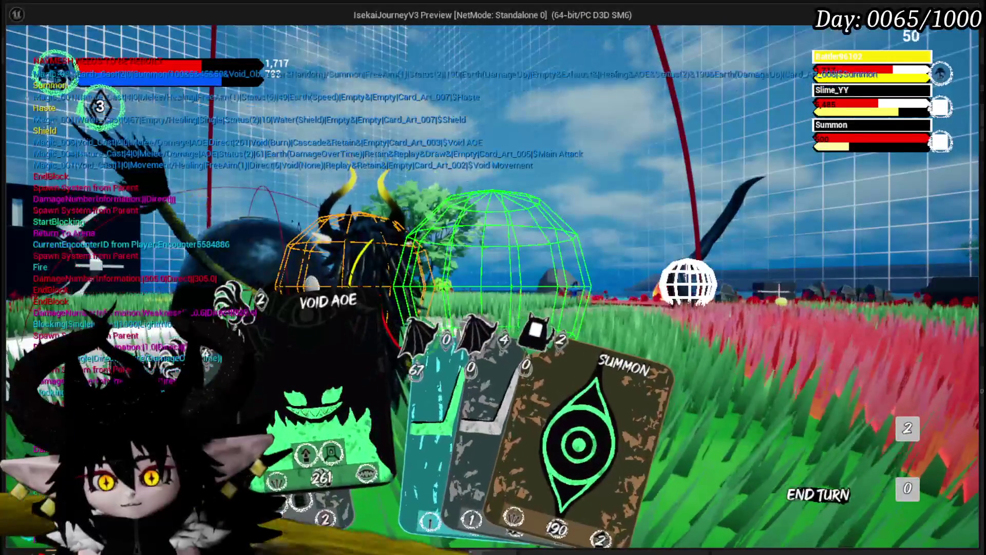
Select Void AOE and cast it on Slime_YY
left_click(408, 393)
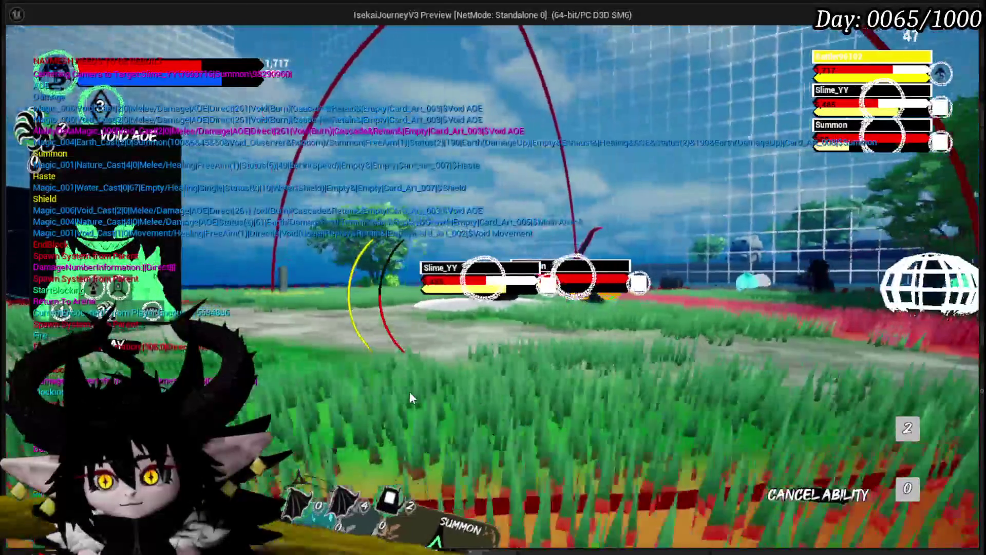
left_click(410, 394)
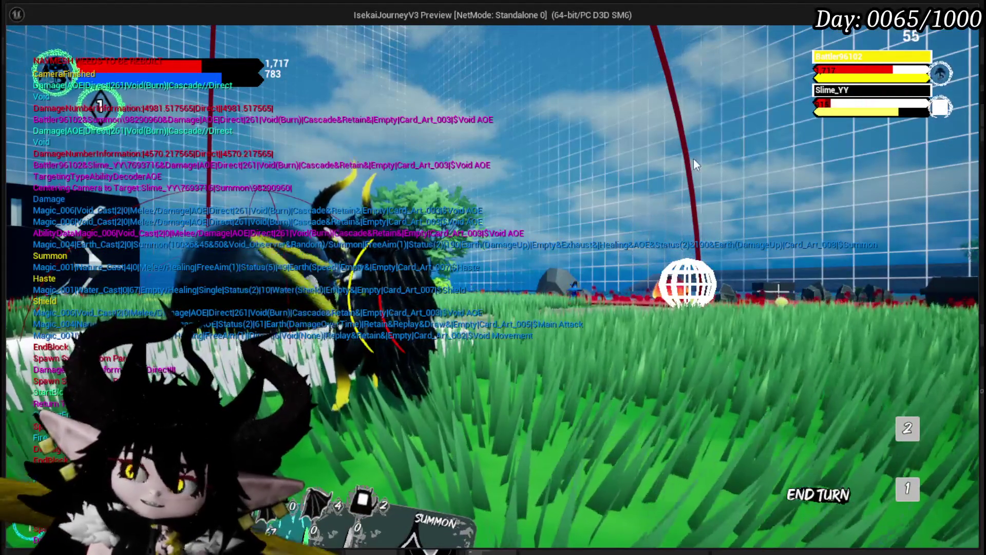
mouse_move(833, 110)
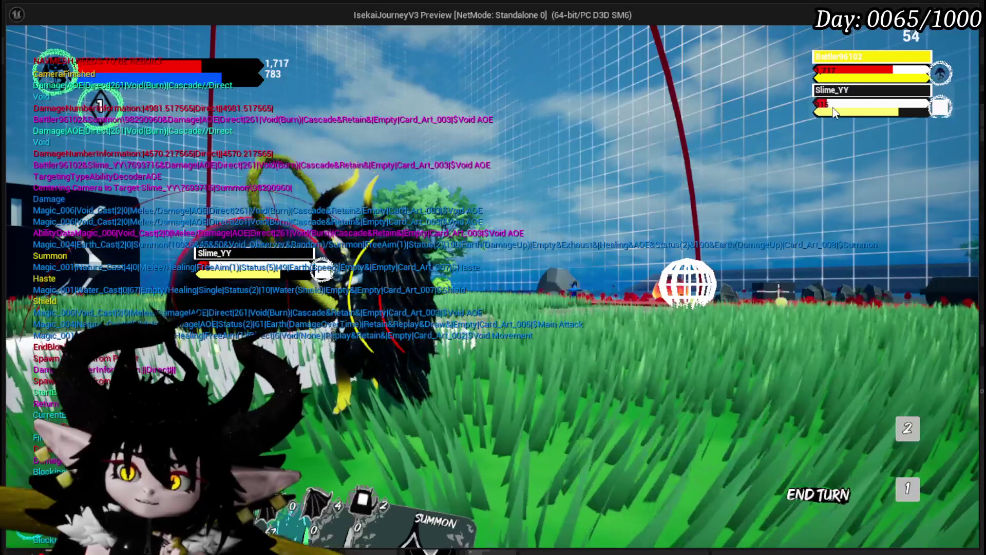
mouse_move(370, 430)
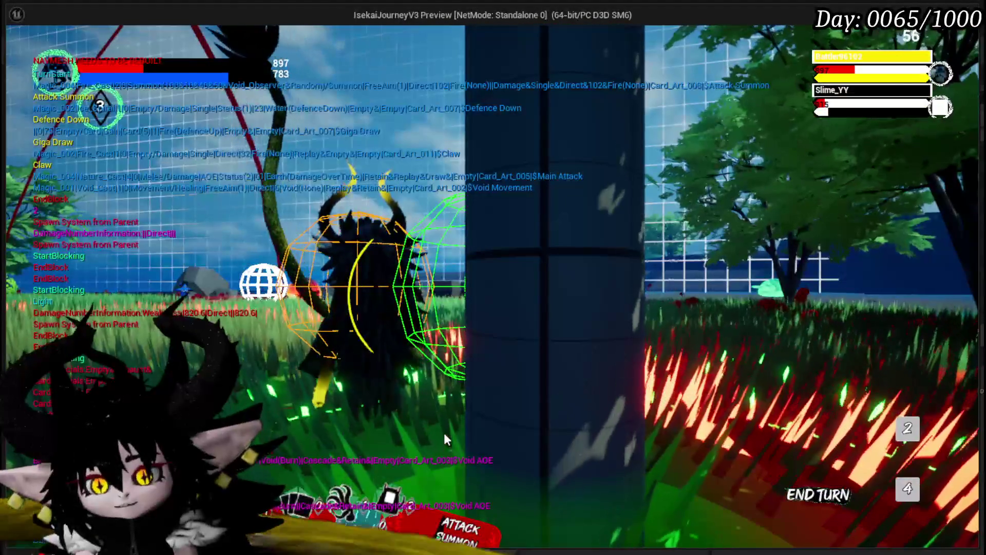
Stop the Standalone game preview and return to the L_DungeonCreationTest level editor
key("Escape")
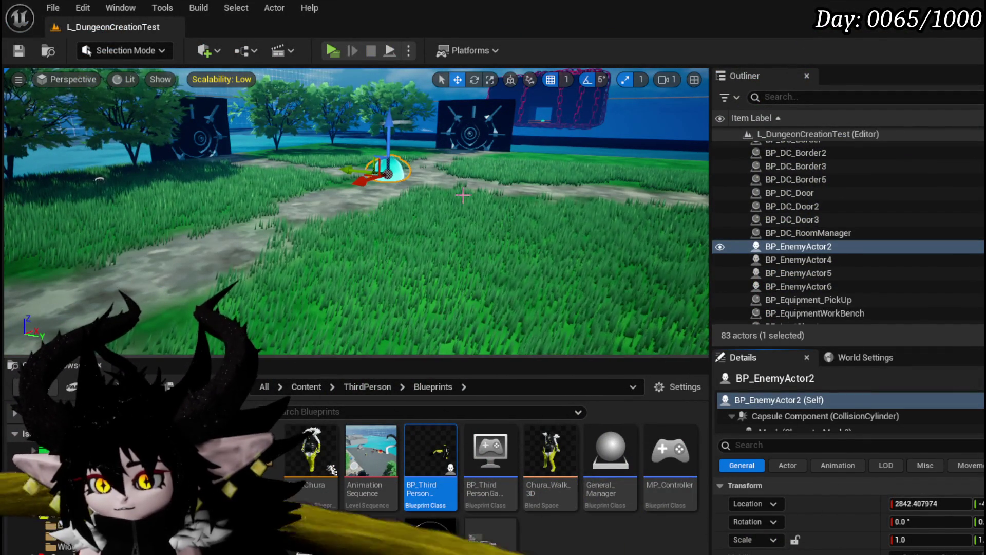
Inspect the three encounter waves of BP_EnemyActor2 in Details, then save the level
scroll(869, 523, "down", 3)
scroll(839, 495, "down", 10)
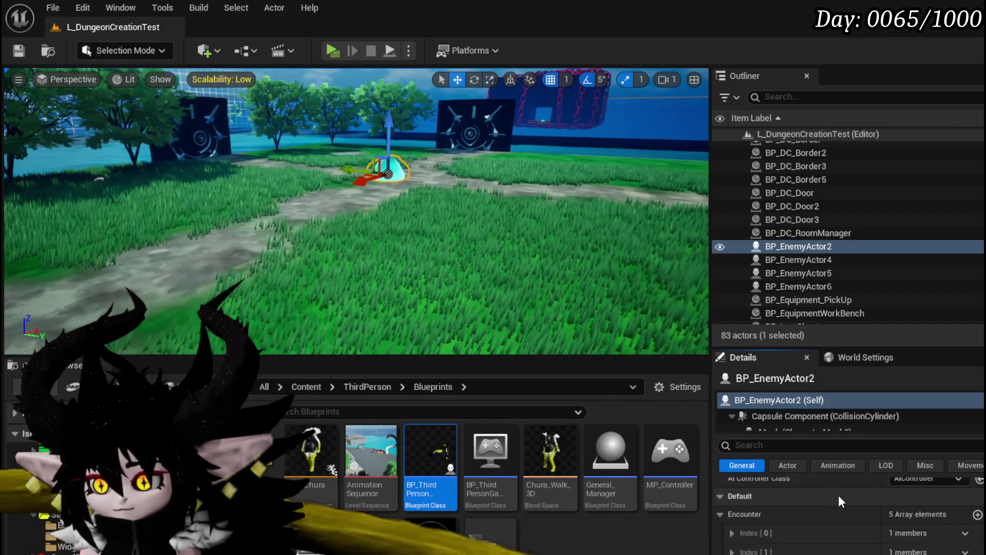
scroll(764, 522, "down", 1)
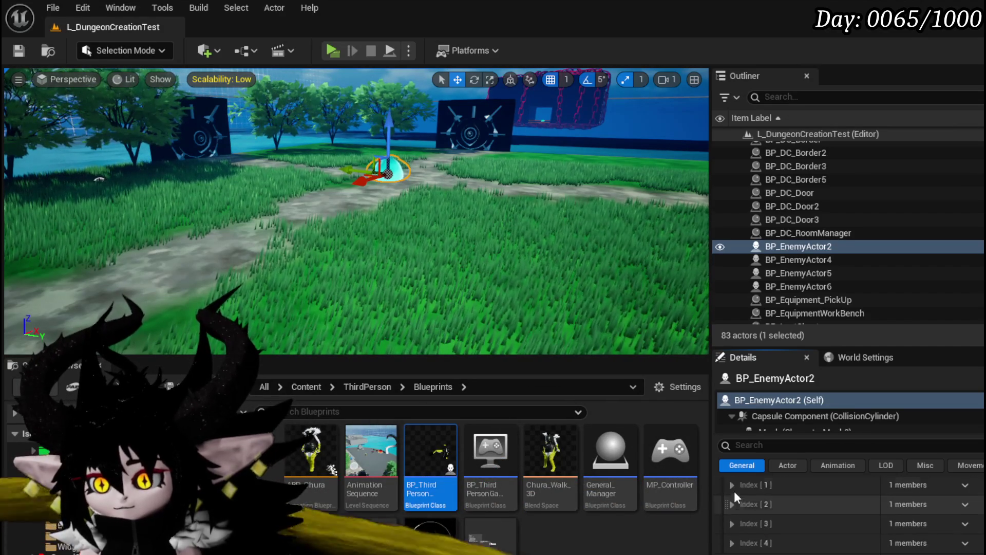
left_click(734, 487)
left_click(731, 522)
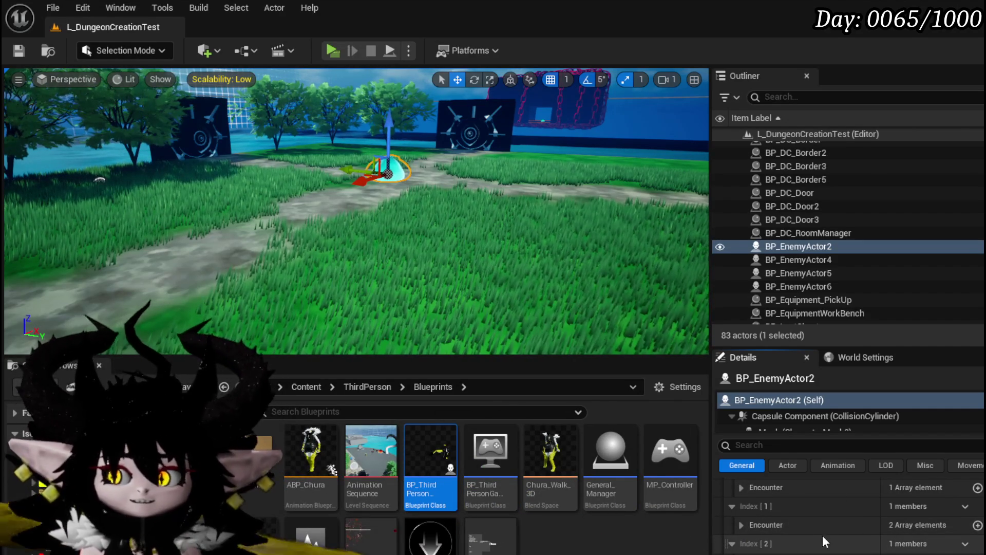
scroll(812, 535, "up", 1)
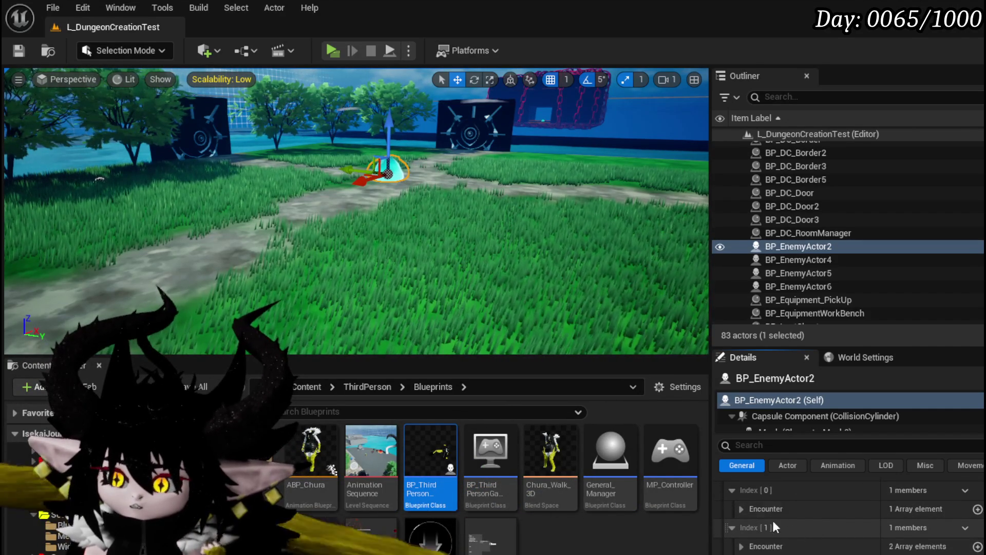
left_click(741, 510)
left_click(752, 528)
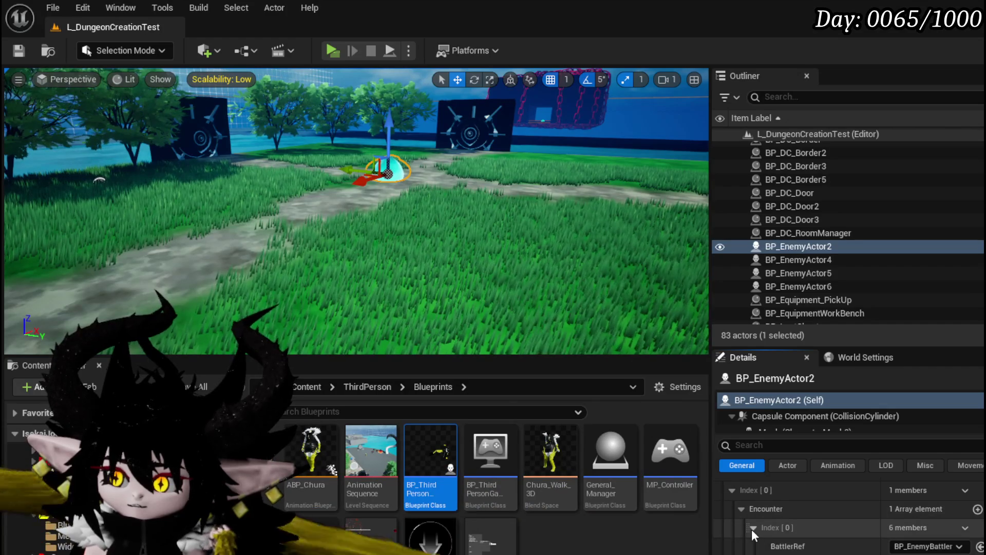
left_click(753, 528)
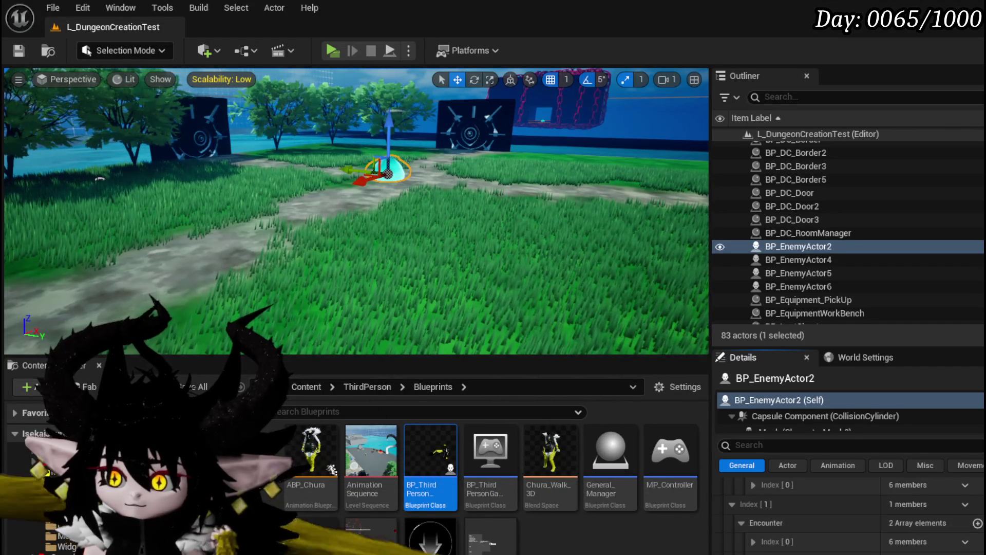
scroll(779, 537, "up", 3)
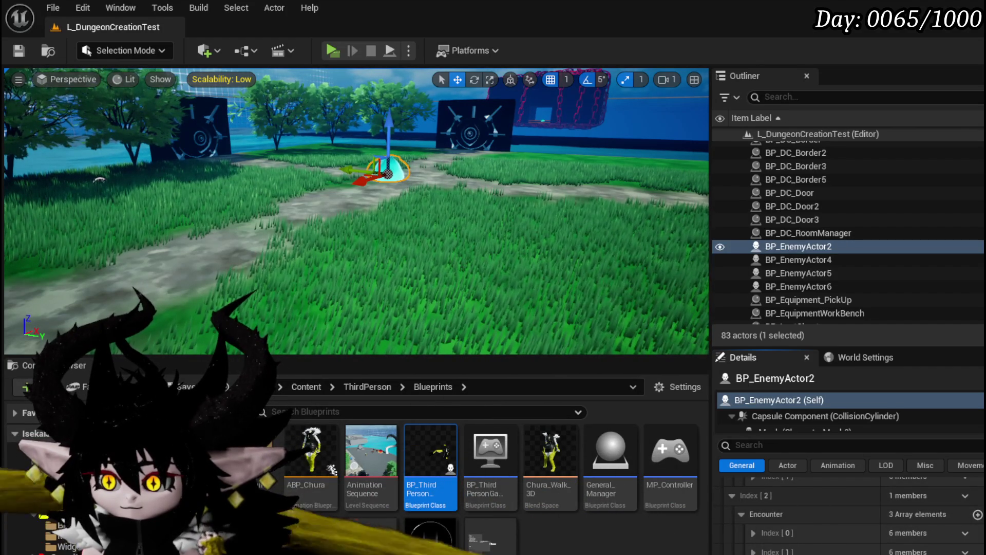
left_click(22, 53)
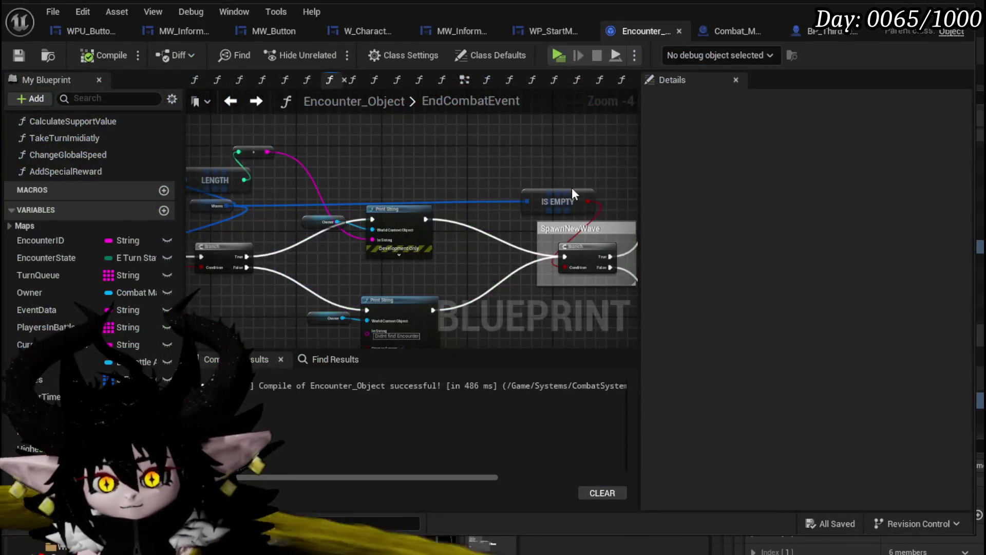
Rearrange the Waves, REMOVE and Current Wave nodes in the EndCombatEvent graph
scroll(473, 231, "up", 3)
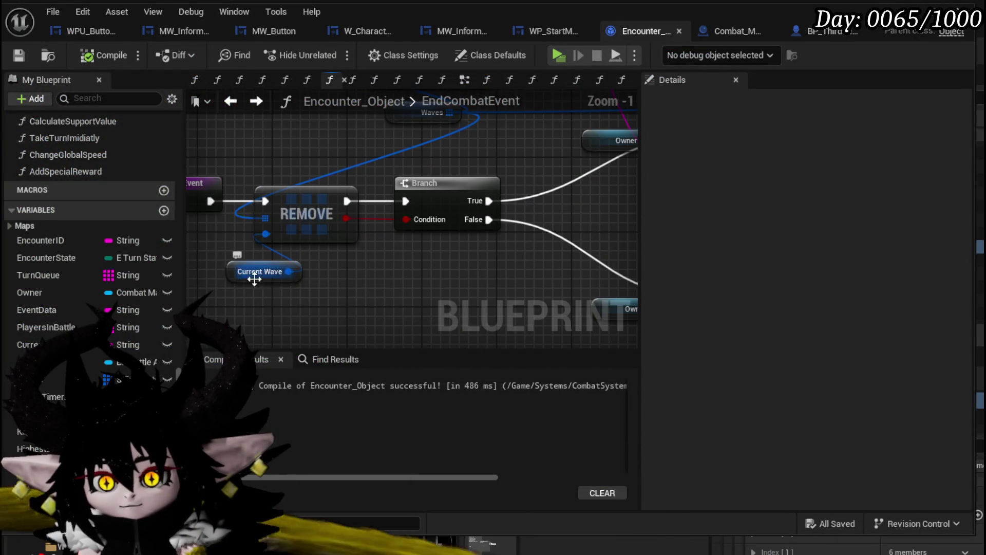
mouse_move(432, 114)
left_mouse_down()
mouse_move(440, 159)
mouse_move(485, 223)
mouse_move(196, 205)
mouse_move(233, 203)
left_mouse_up()
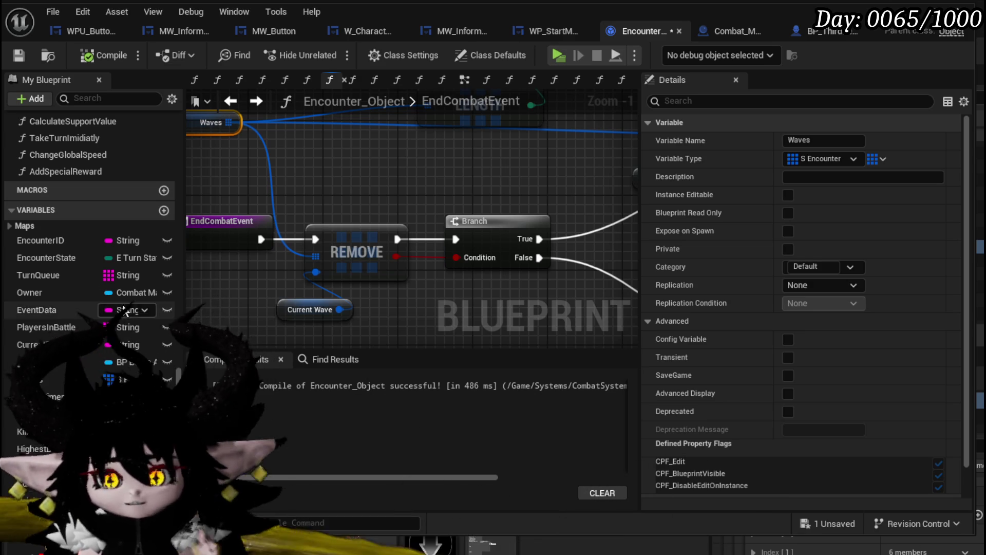
left_click_drag(344, 329, 345, 324)
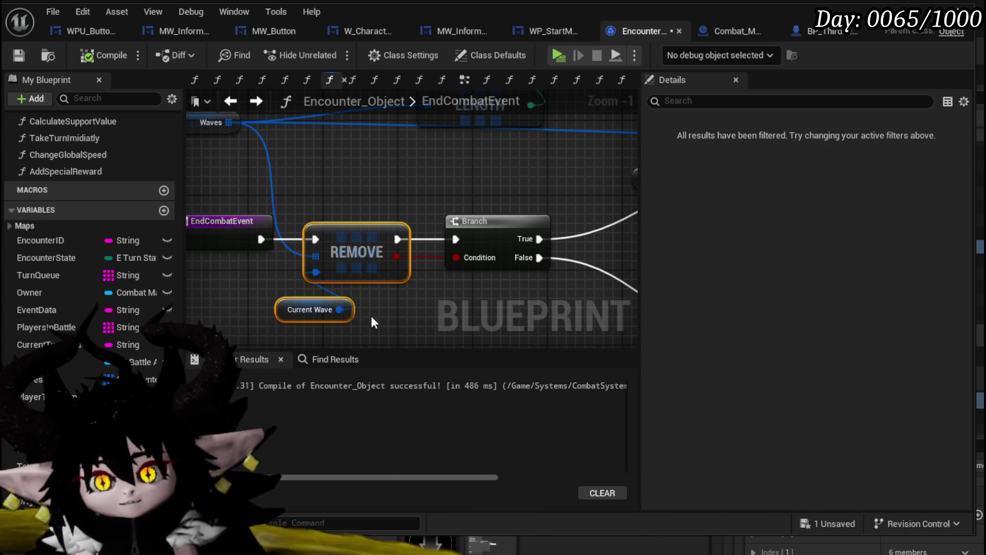
left_click(301, 202)
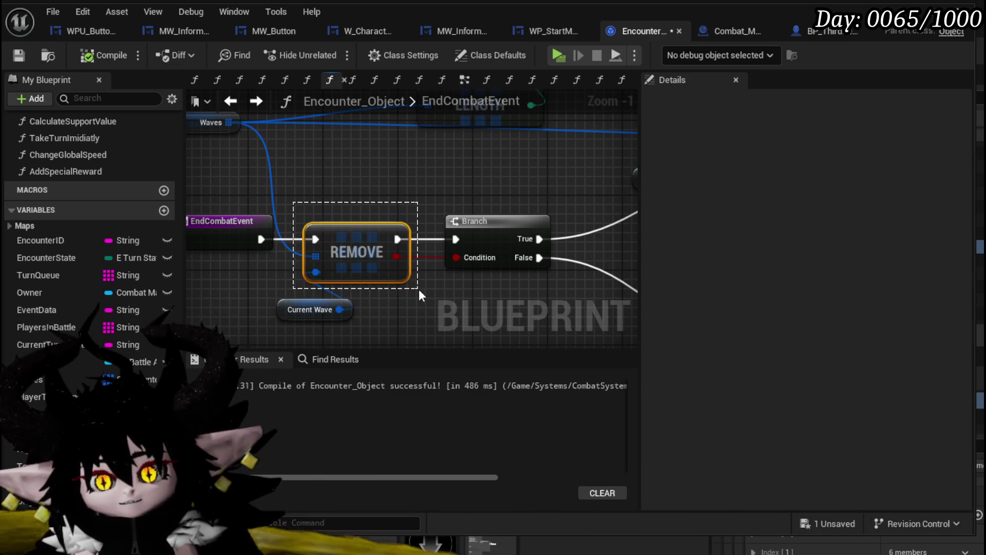
left_click(271, 155)
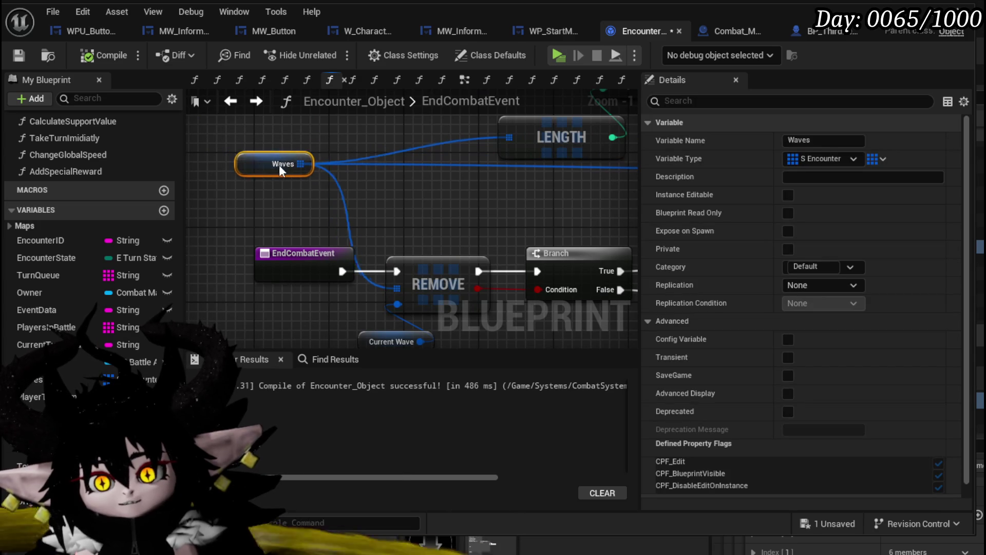
left_click(437, 283)
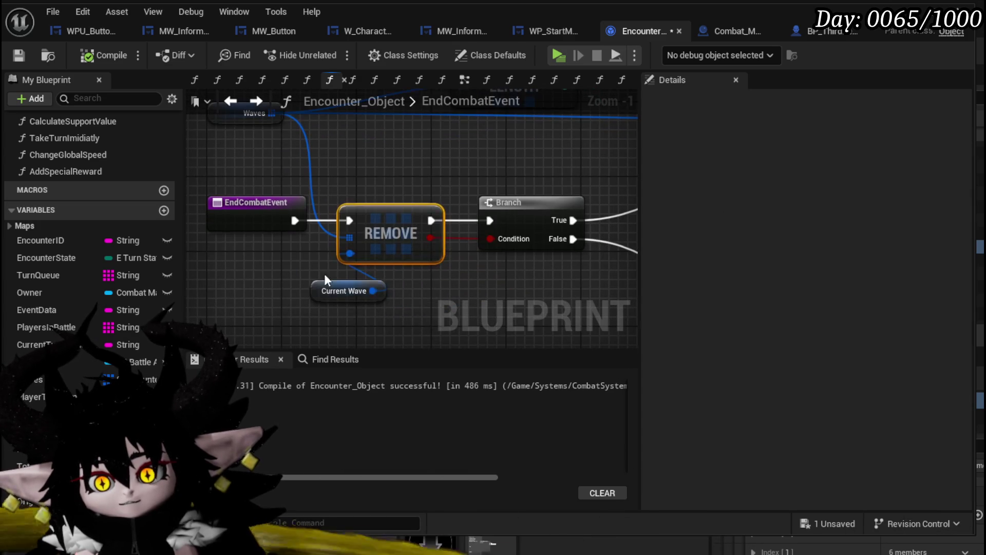
left_click_drag(326, 284, 261, 264)
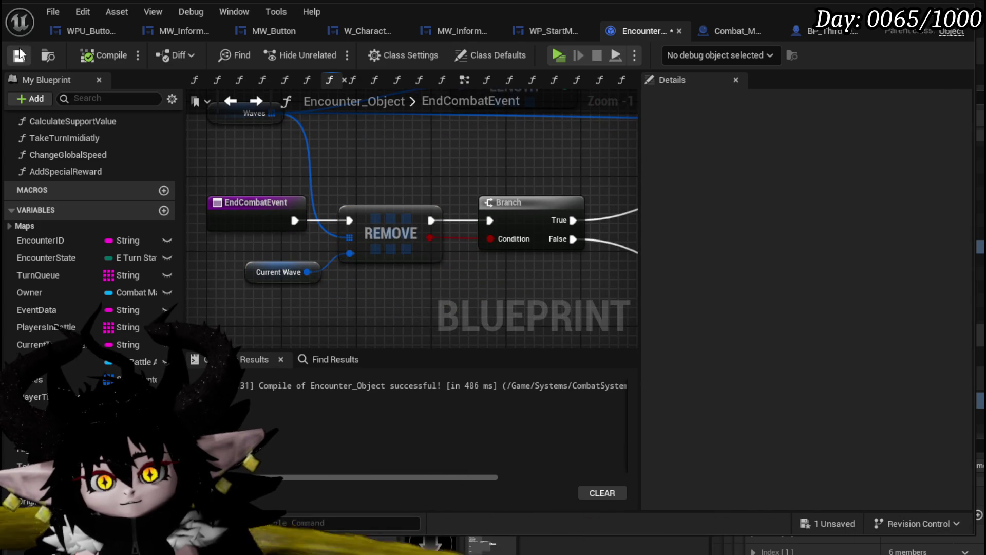
mouse_move(255, 114)
left_mouse_down()
mouse_move(253, 138)
mouse_move(226, 139)
mouse_move(283, 140)
left_mouse_up()
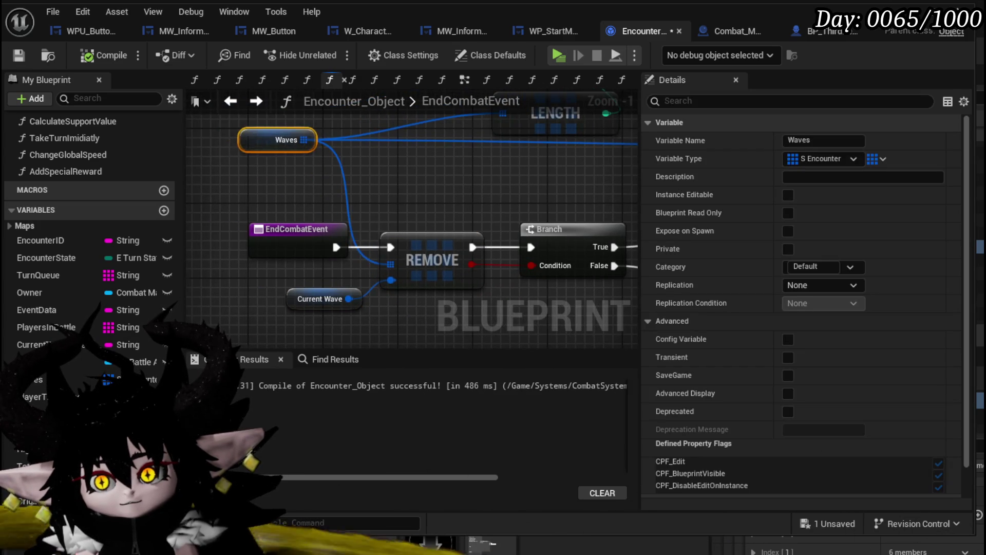
mouse_move(409, 184)
left_mouse_down()
mouse_move(363, 213)
mouse_move(397, 193)
mouse_move(369, 200)
left_mouse_up()
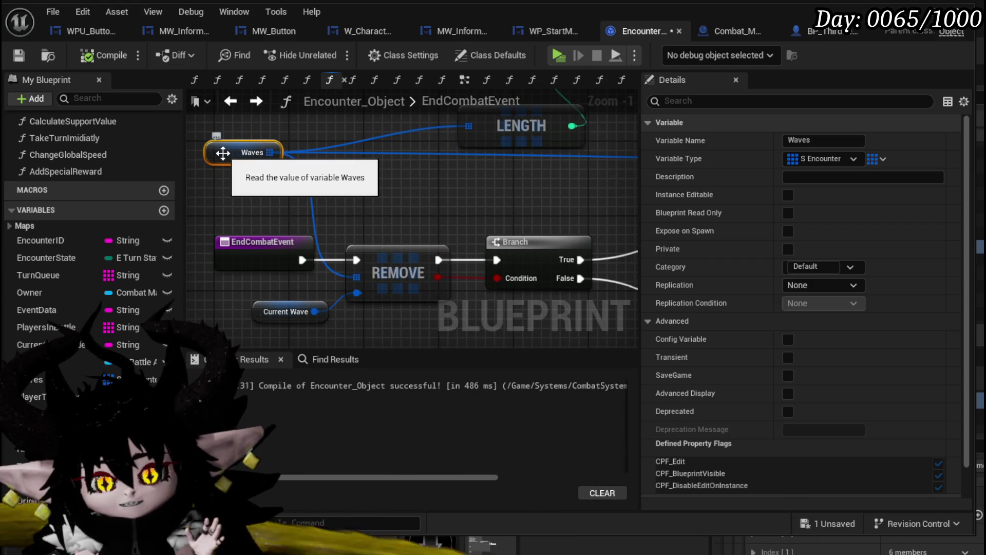
scroll(148, 329, "up", 5)
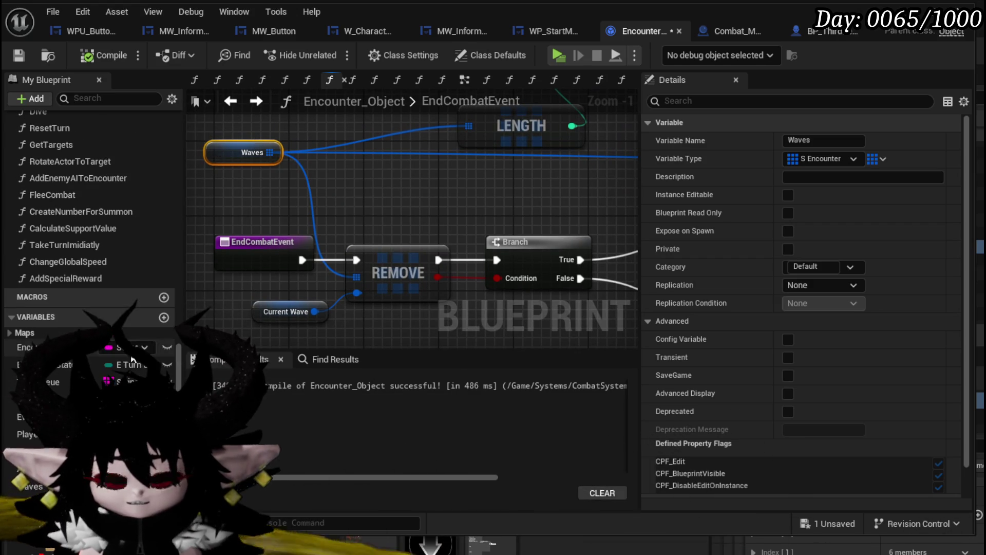
scroll(135, 323, "down", 4)
scroll(168, 332, "up", 5)
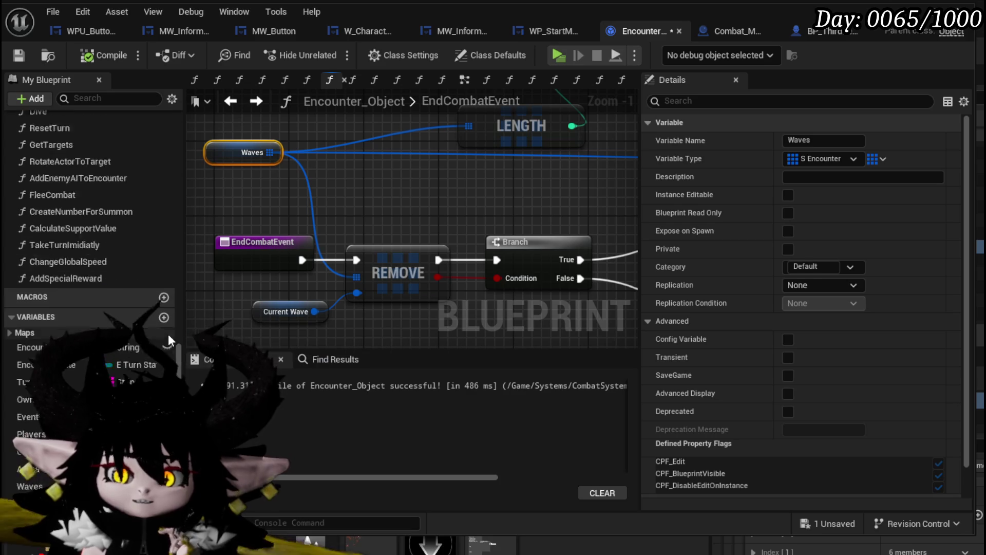
scroll(116, 270, "up", 5)
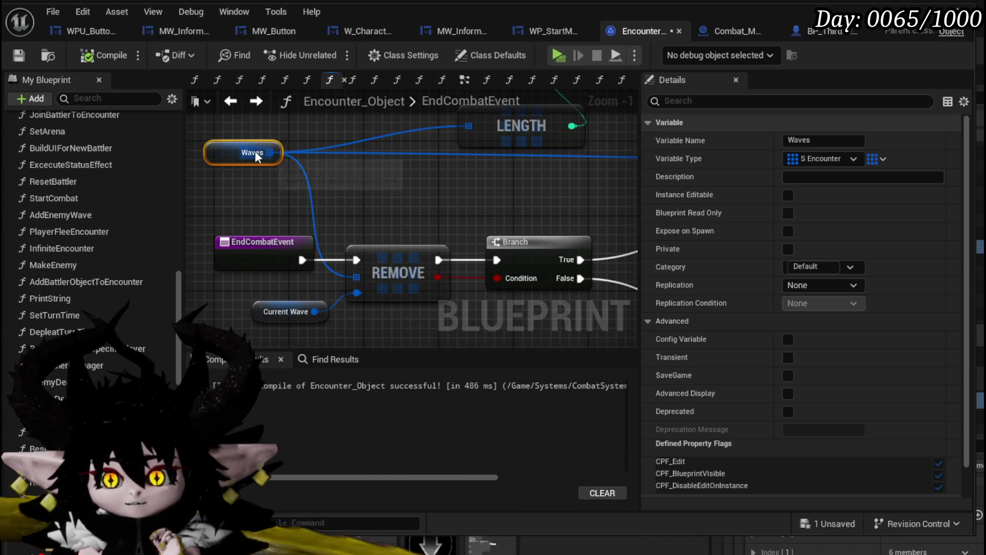
Dismiss the action menu pulled from the Waves array without adding a node
mouse_move(270, 153)
left_mouse_down()
mouse_move(423, 194)
mouse_move(368, 190)
left_mouse_up()
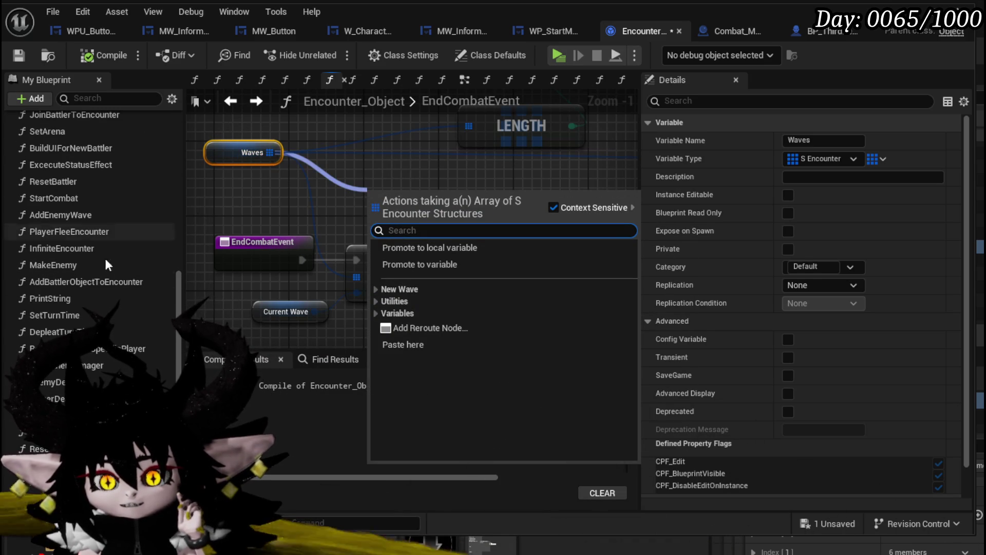
scroll(79, 257, "up", 5)
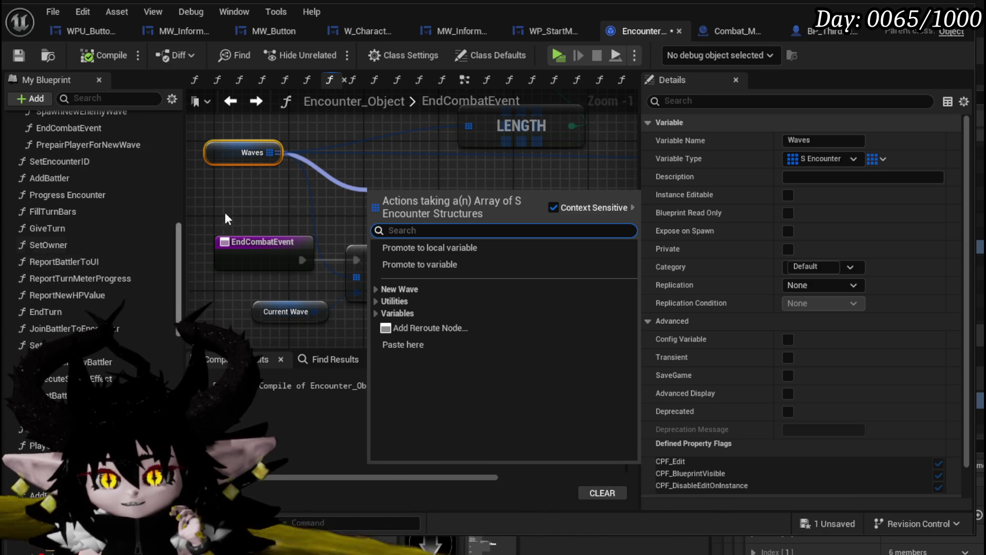
left_click(226, 218)
scroll(82, 249, "up", 2)
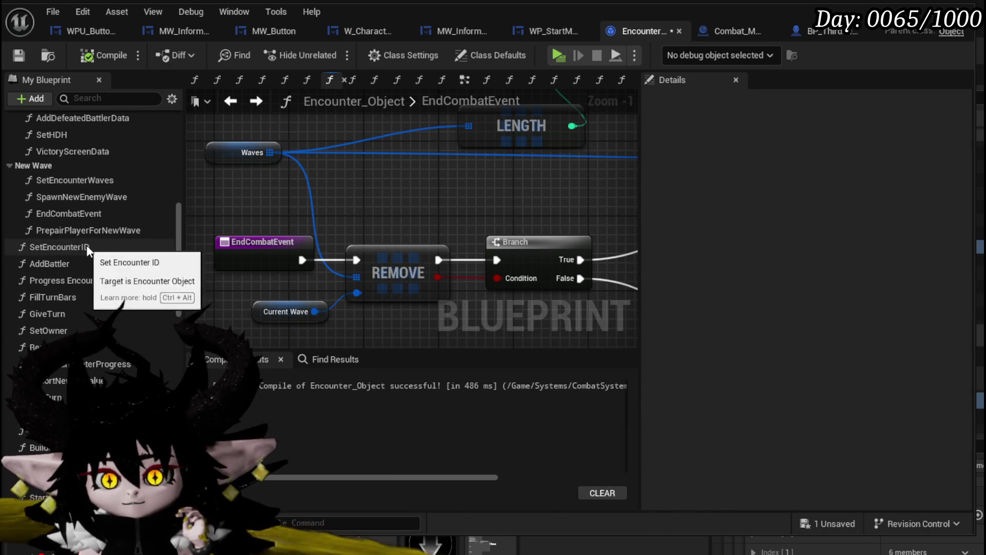
scroll(95, 267, "up", 2)
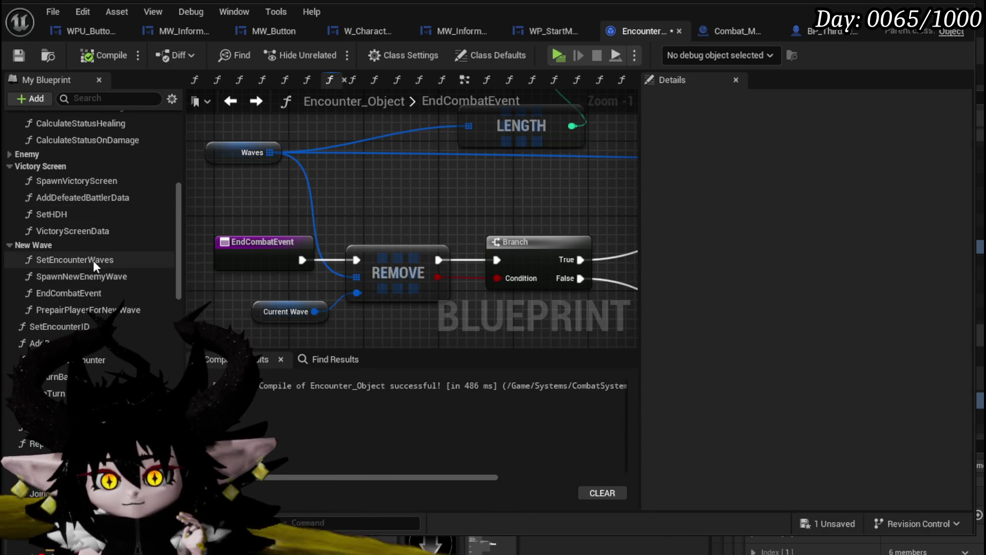
In SetEncounterWaves, add a Length node fed by the Waves array
double_click(94, 261)
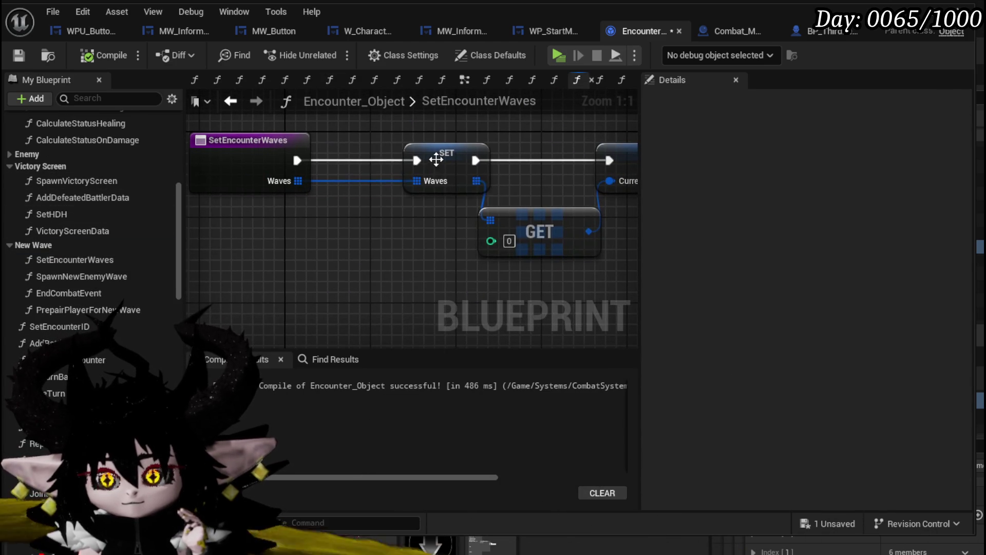
mouse_move(436, 159)
left_mouse_down()
mouse_move(379, 159)
mouse_move(336, 245)
left_mouse_up()
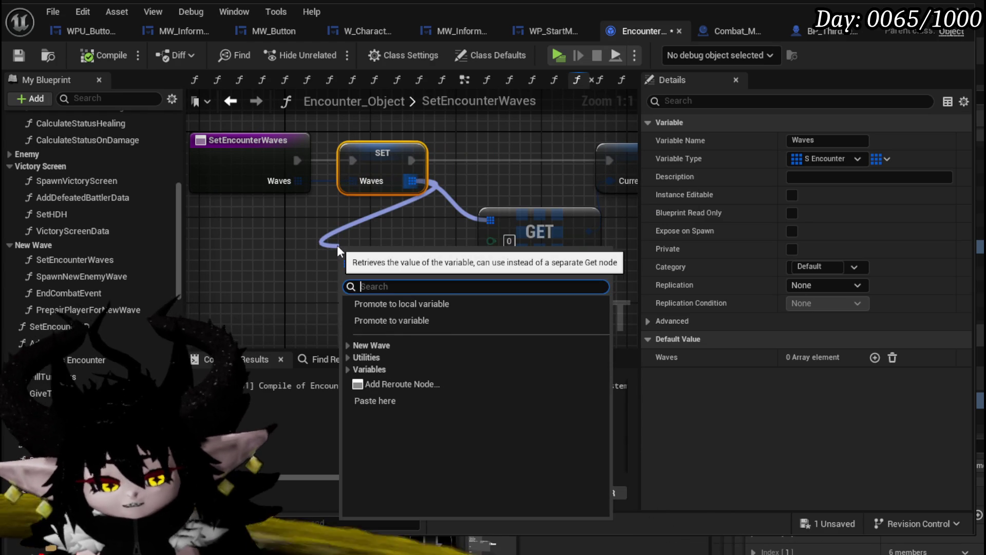
type("leeng")
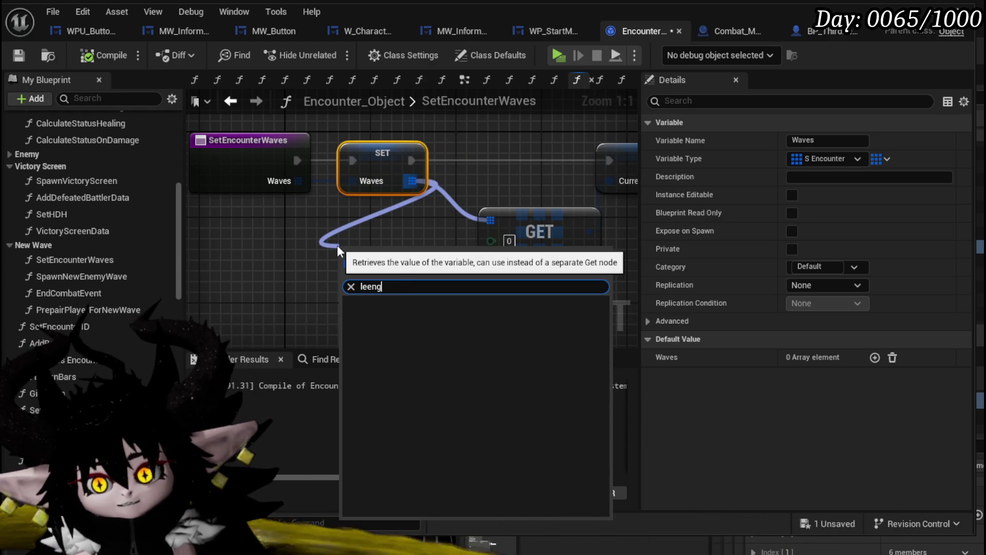
key("BackSpace")
key("BackSpace")
key("BackSpace")
type("ngth")
key("Return")
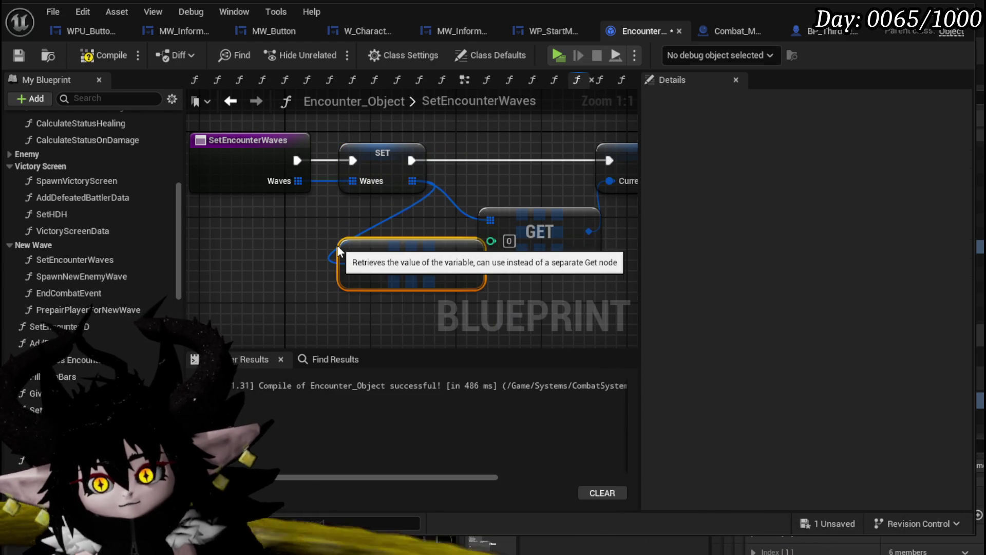
Promote the Length output to EncounterWaveAmount, set it after Current Wave, and compile
mouse_move(361, 247)
left_mouse_down()
mouse_move(244, 244)
mouse_move(232, 255)
left_mouse_up()
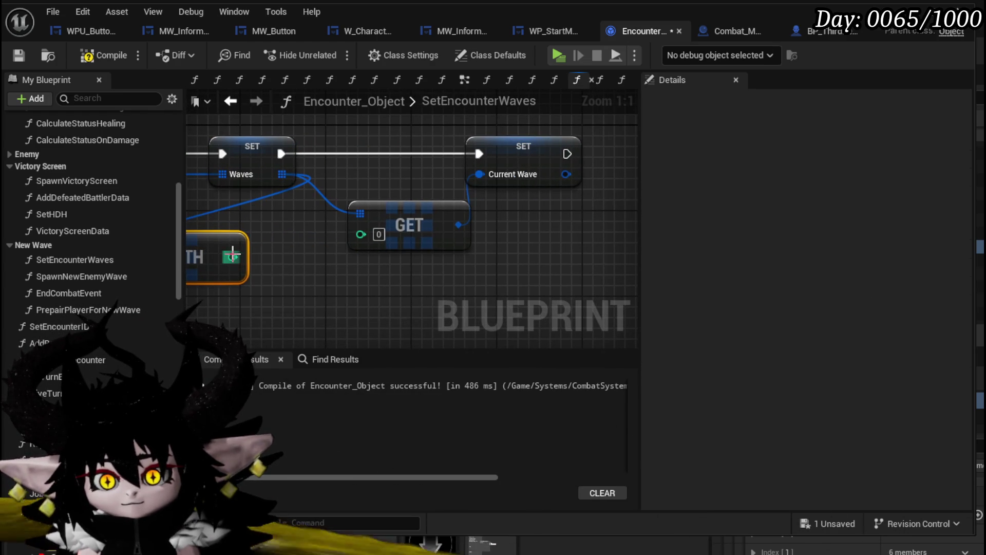
right_click(231, 257)
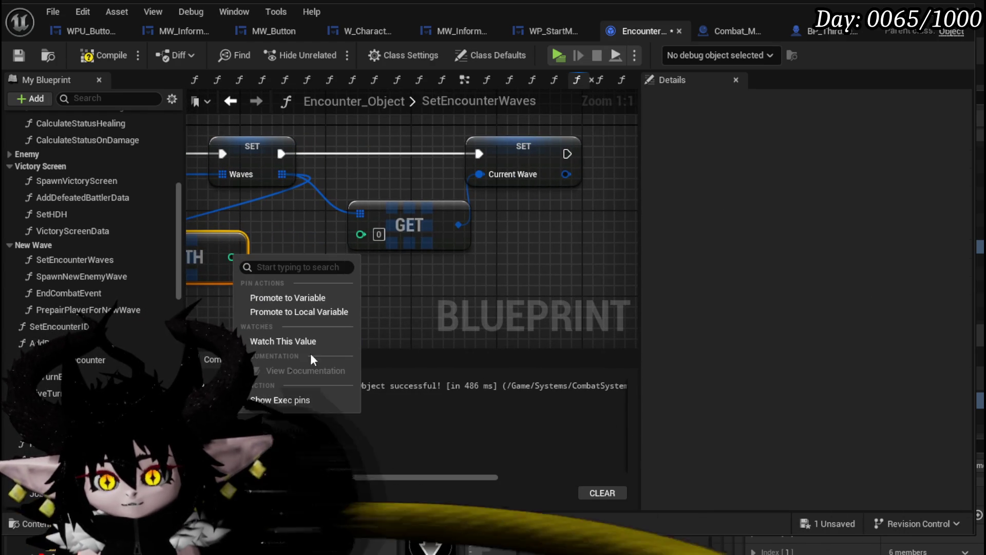
left_click(281, 308)
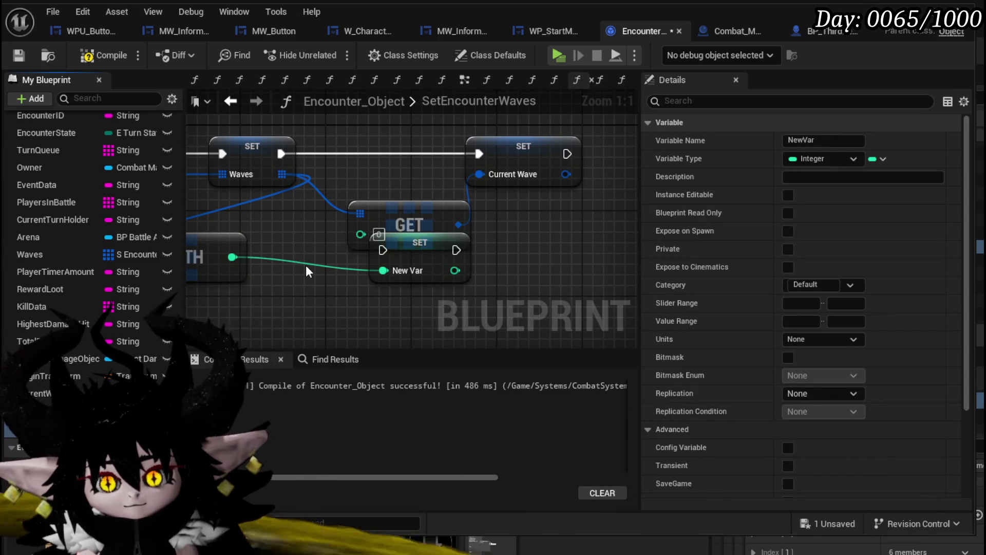
key("Return")
left_click_drag(521, 196, 441, 213)
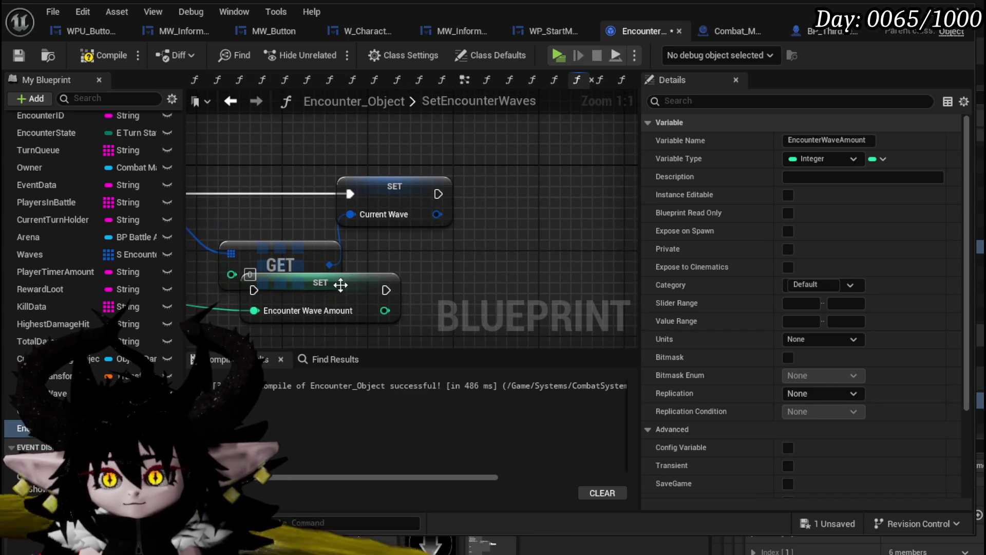
left_click_drag(337, 282, 566, 194)
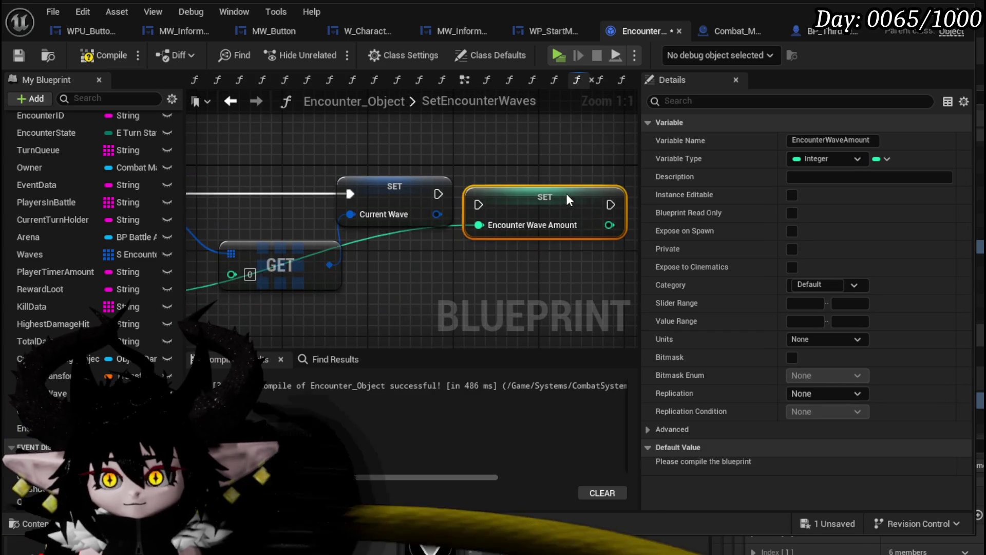
left_click(462, 165)
scroll(465, 163, "down", 3)
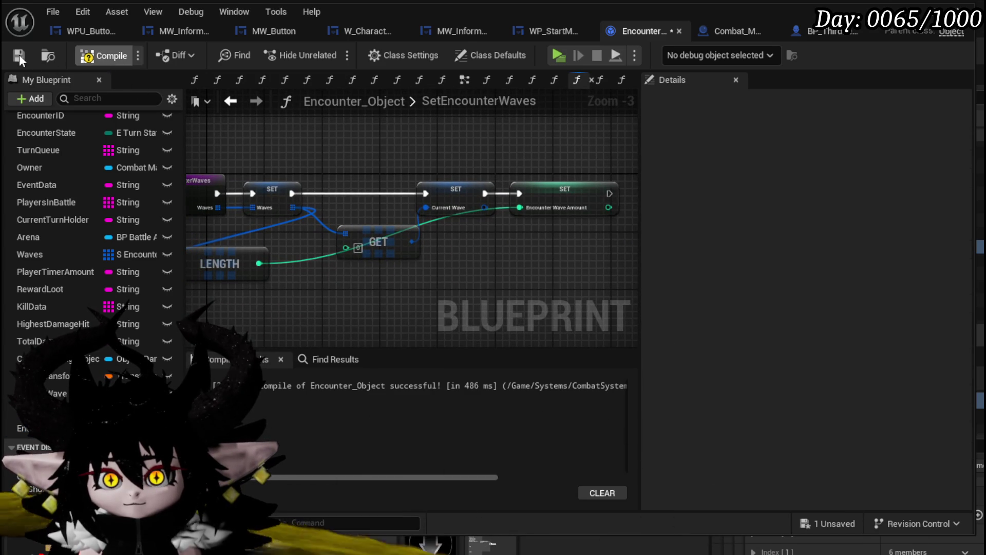
left_click(20, 55)
Tidy the LENGTH and Encounter Wave Amount nodes, then save the blueprint
left_click_drag(530, 155, 561, 277)
left_click_drag(337, 270, 381, 248)
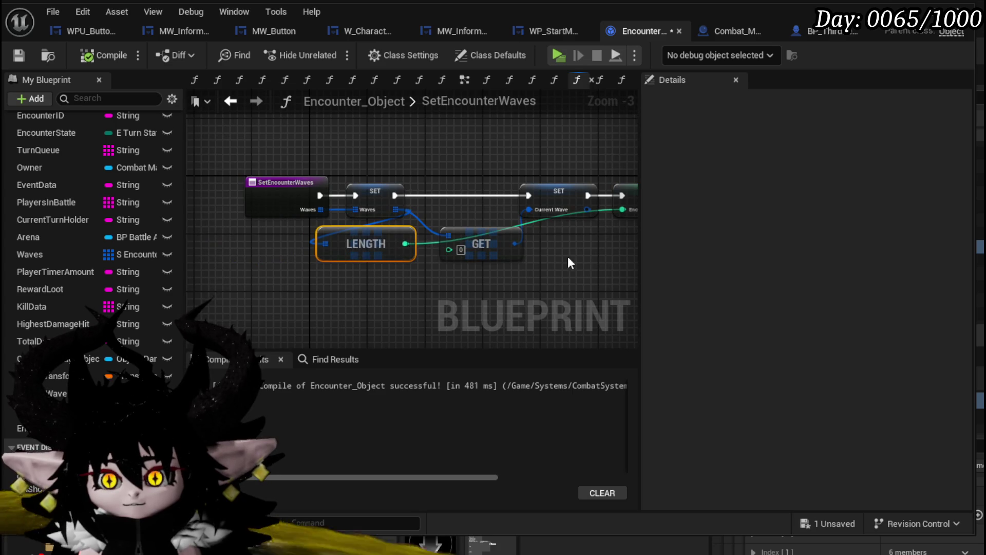
left_click_drag(568, 257, 463, 273)
left_click(19, 55)
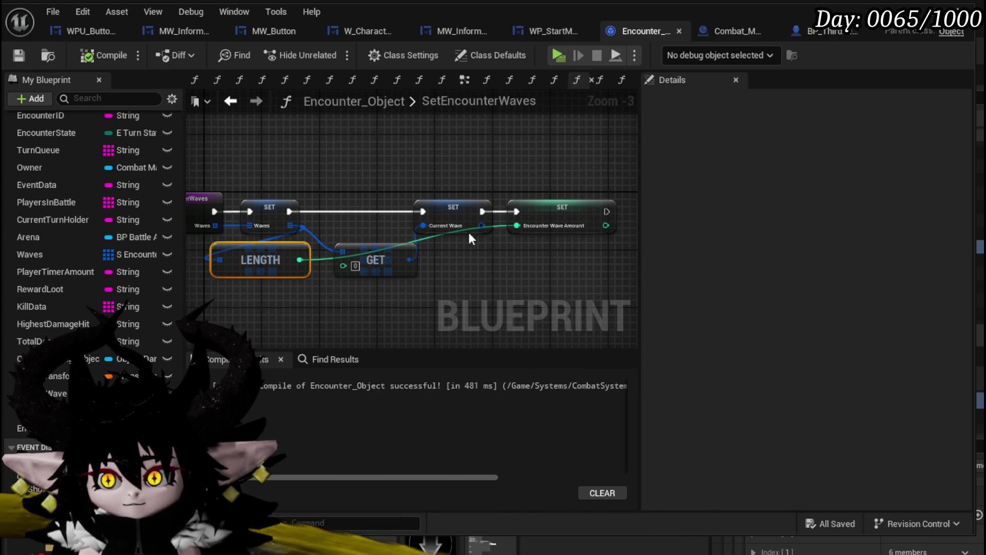
scroll(83, 185, "up", 5)
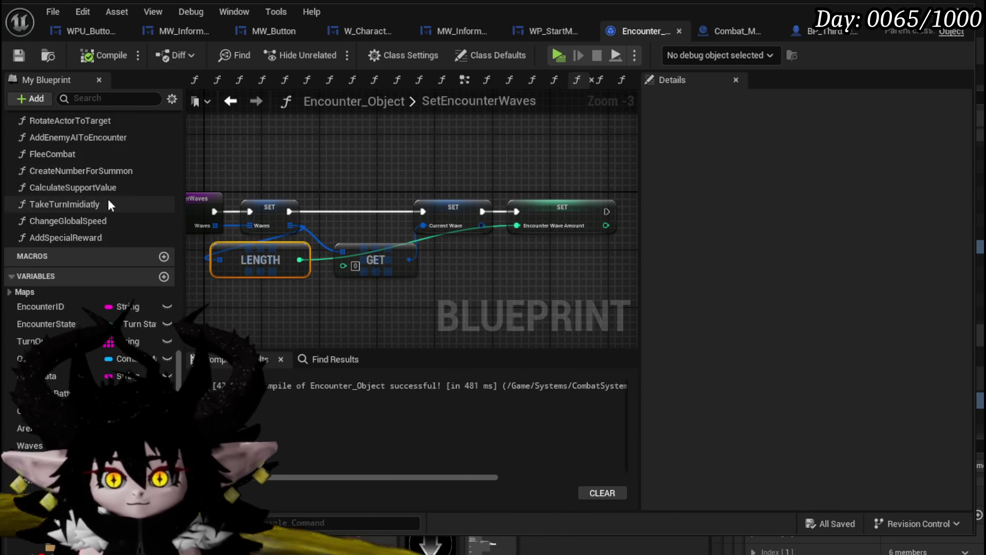
scroll(109, 204, "up", 6)
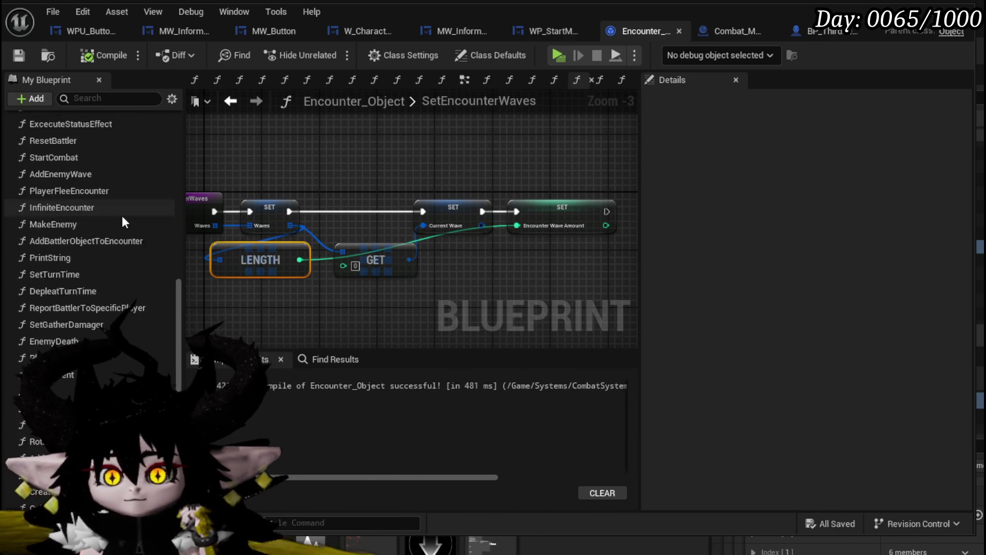
scroll(122, 218, "up", 5)
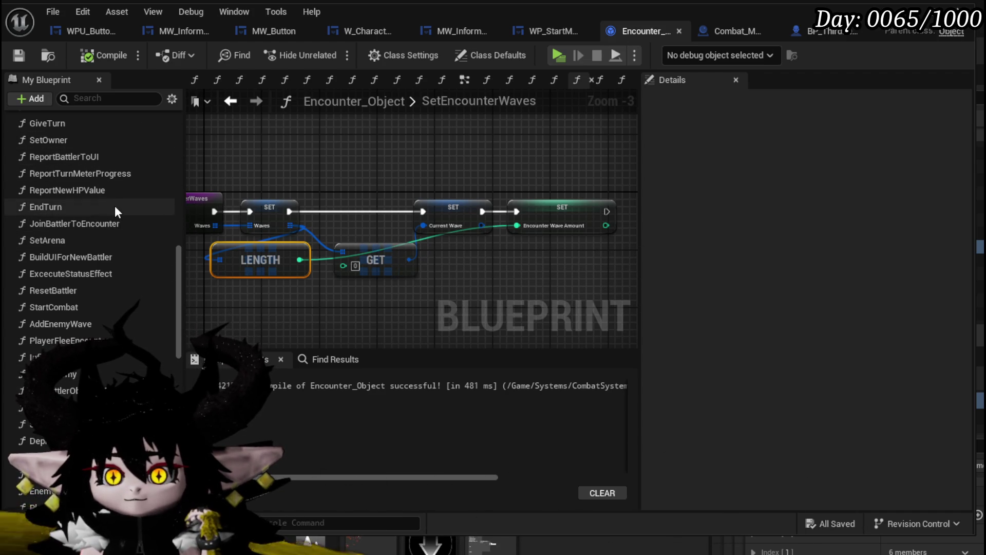
scroll(115, 208, "up", 10)
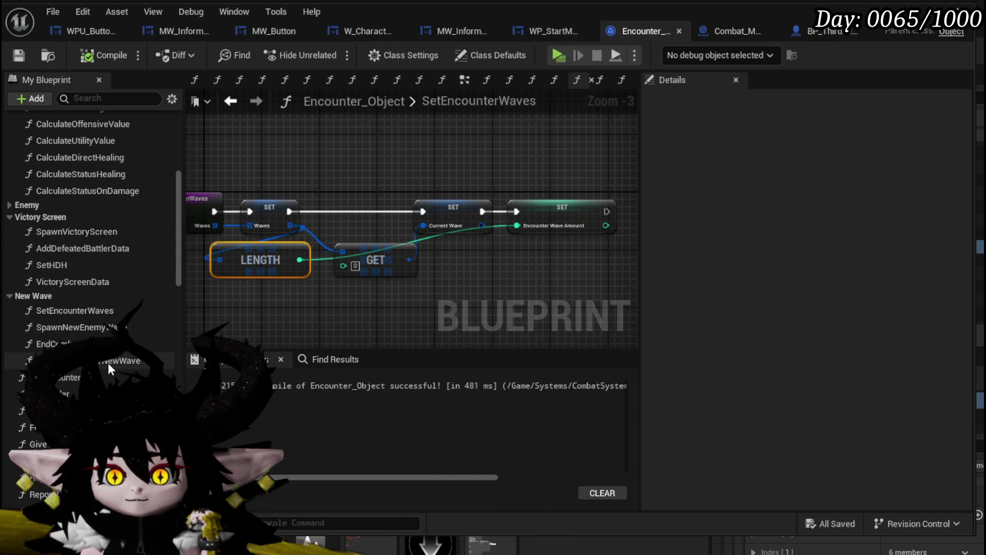
In EndCombatEvent, wire the event straight into the Branch and move REMOVE aside
double_click(56, 343)
scroll(388, 196, "down", 2)
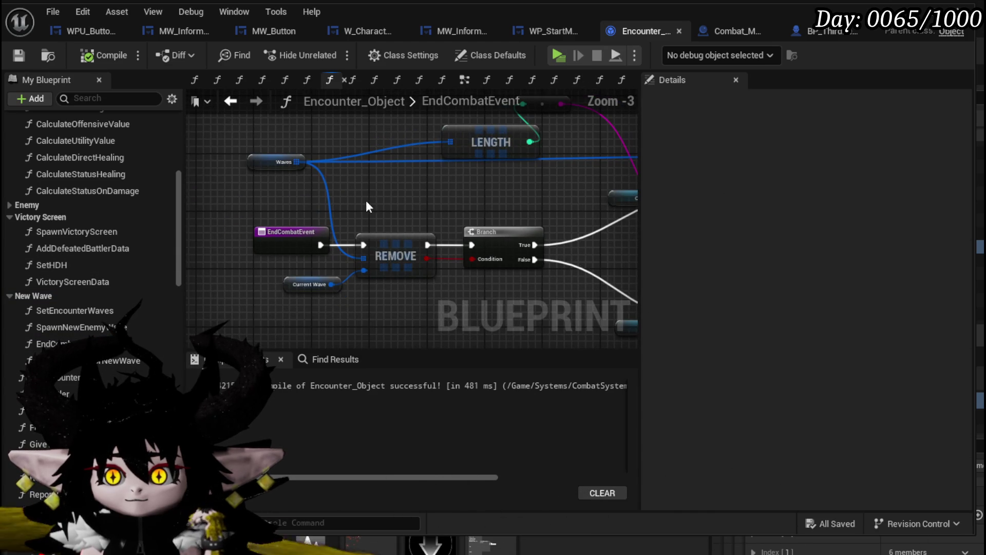
left_click_drag(321, 245, 479, 245)
mouse_move(315, 301)
left_mouse_down()
mouse_move(386, 249)
mouse_move(249, 190)
left_mouse_up()
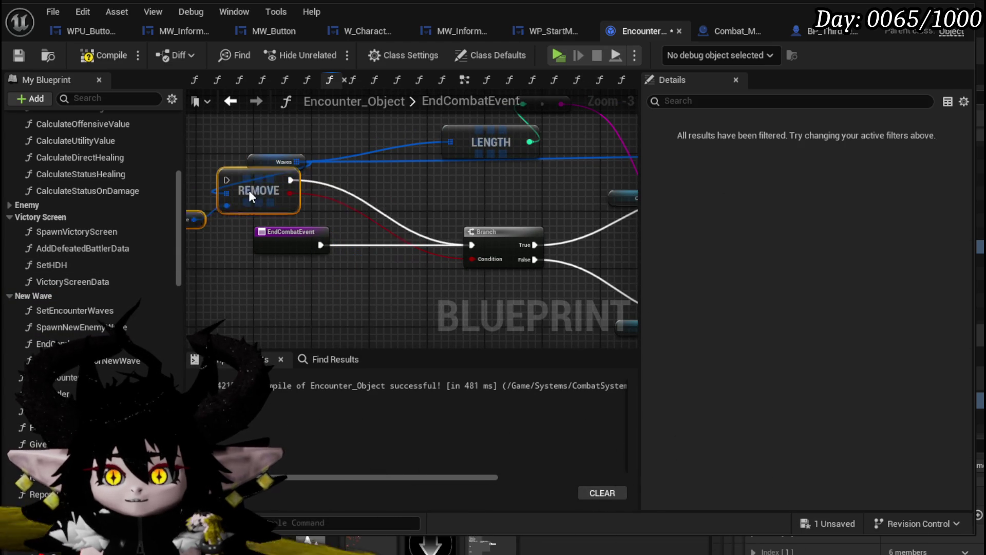
left_click_drag(180, 267, 180, 434)
Set the NewVar variable's type to Integer
scroll(165, 354, "down", 5)
left_click(154, 359)
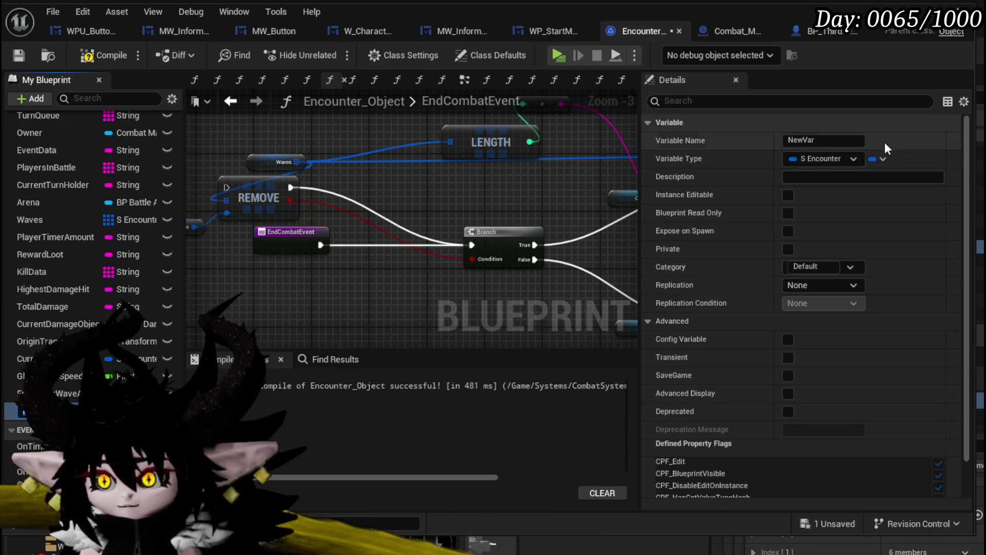
left_click(877, 159)
left_click(817, 159)
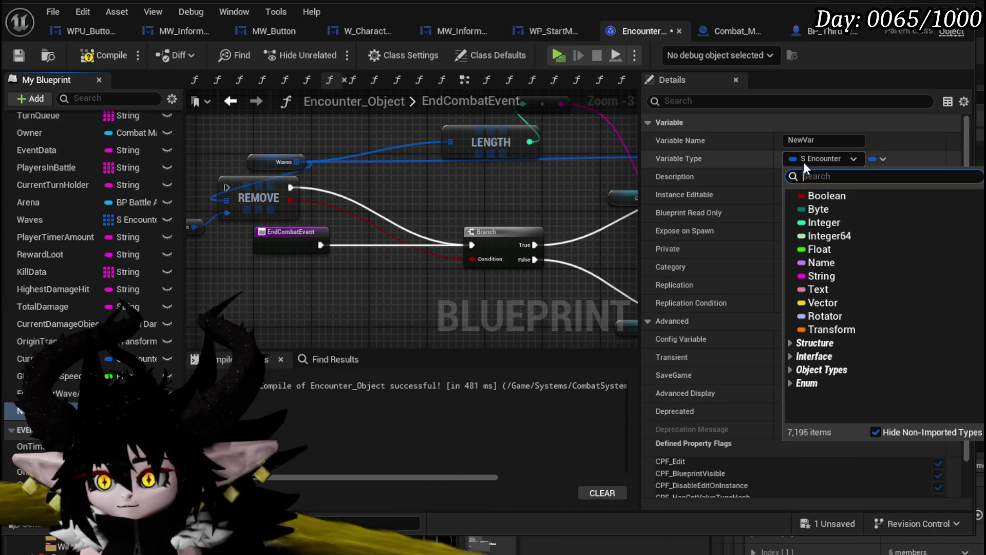
left_click(822, 225)
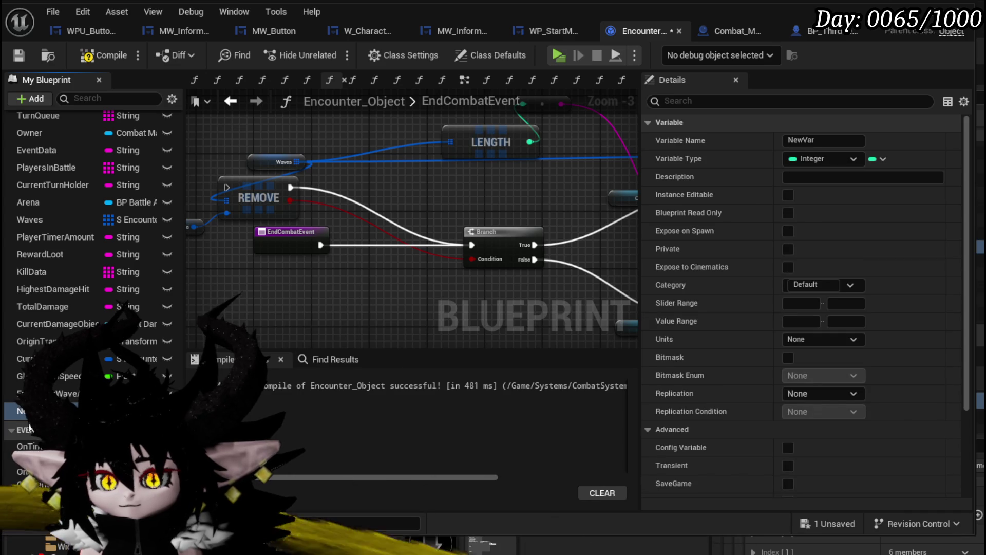
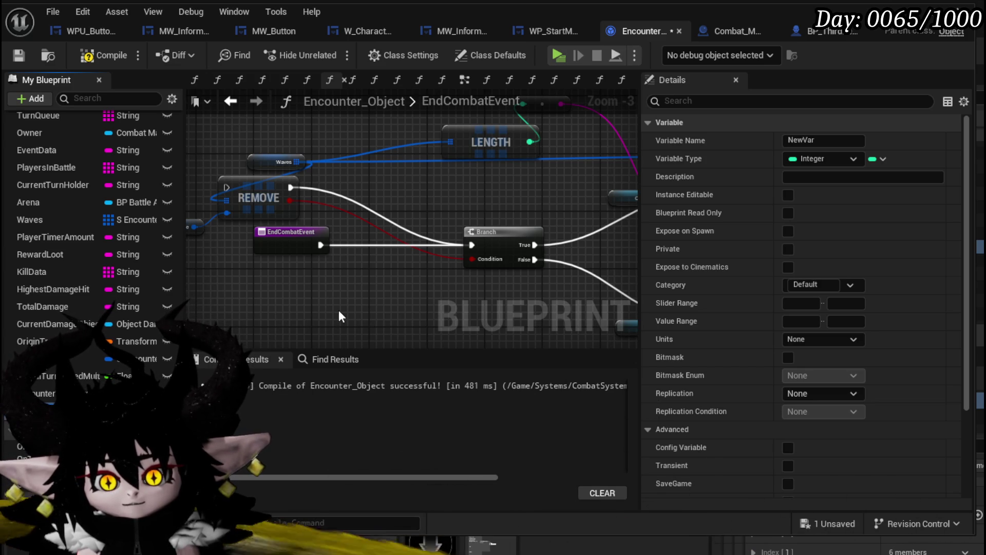
Name the new integer variable CurrentWaveIndex and save the blueprint
key("Return")
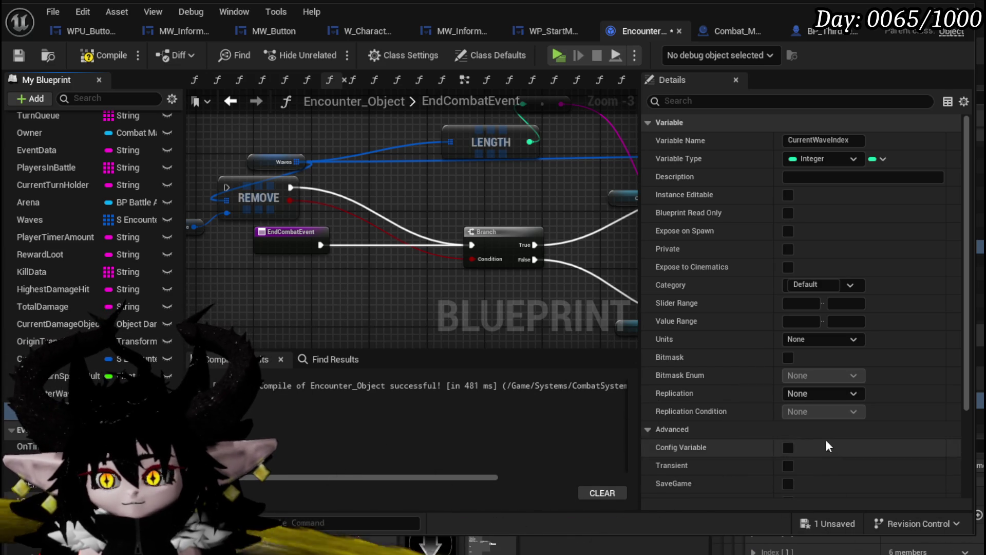
scroll(827, 442, "down", 5)
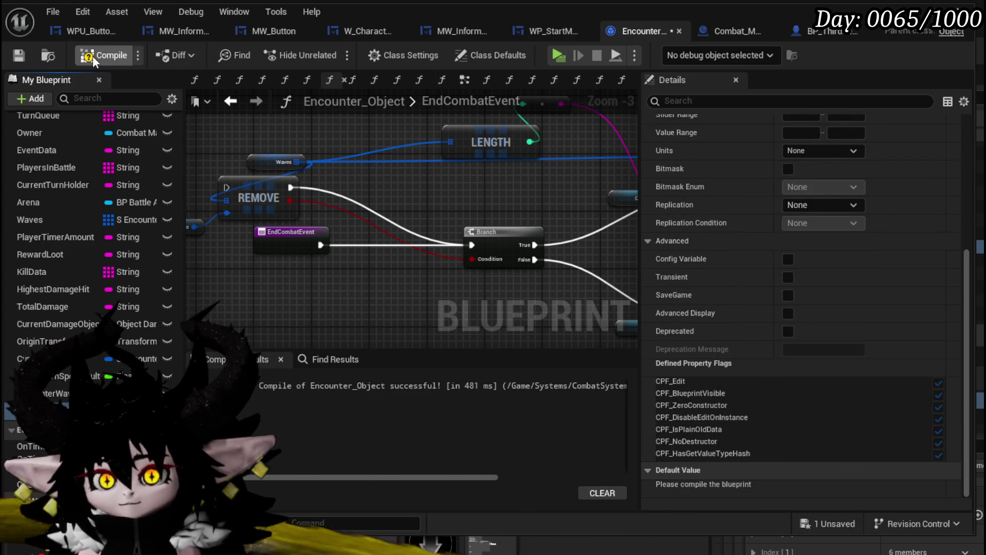
left_click(16, 58)
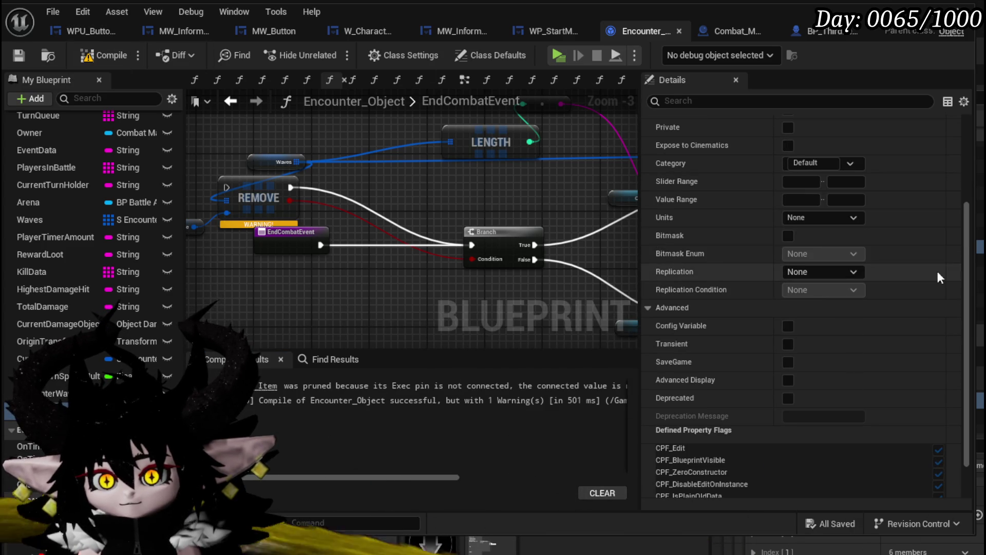
Delete the REMOVE node from EndCombatEvent and compile the blueprint
left_click(287, 201)
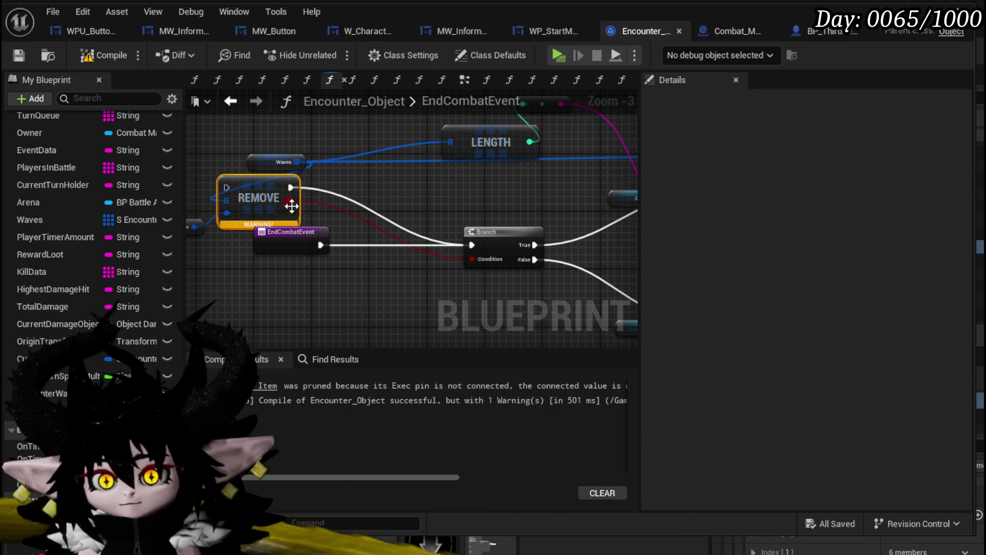
key("Delete")
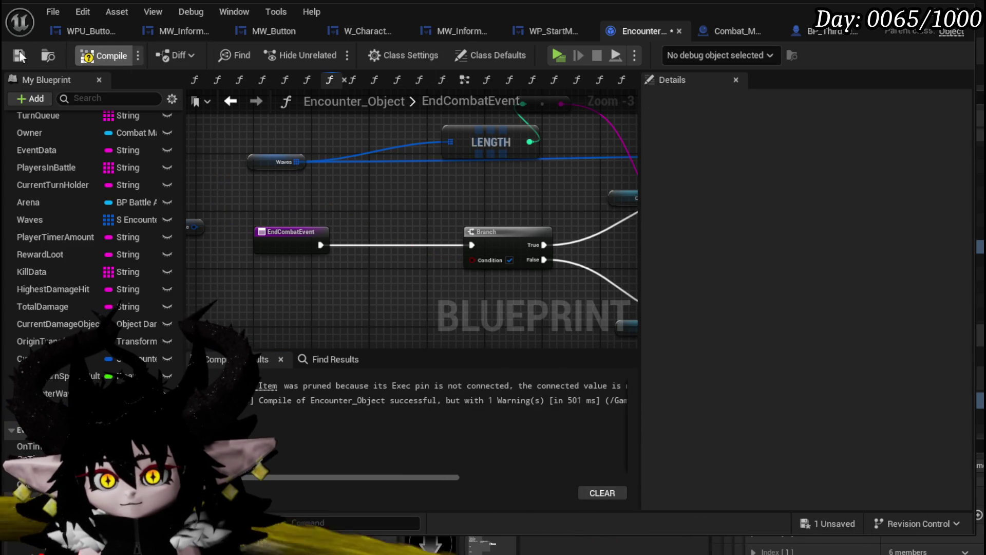
left_click(14, 51)
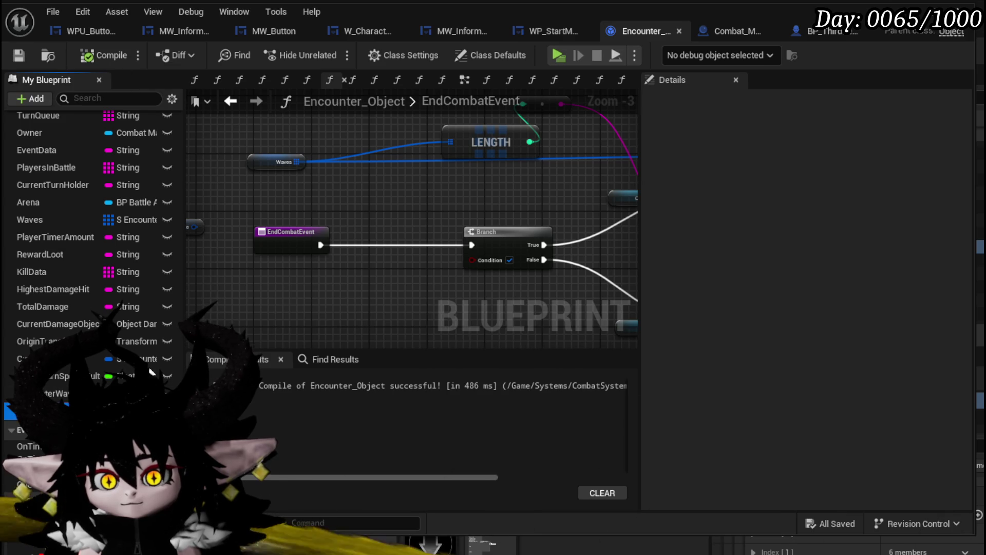
Place a CurrentWaveIndex getter in the graph, edit its default value, then recompile and save
left_click_drag(152, 372, 260, 270)
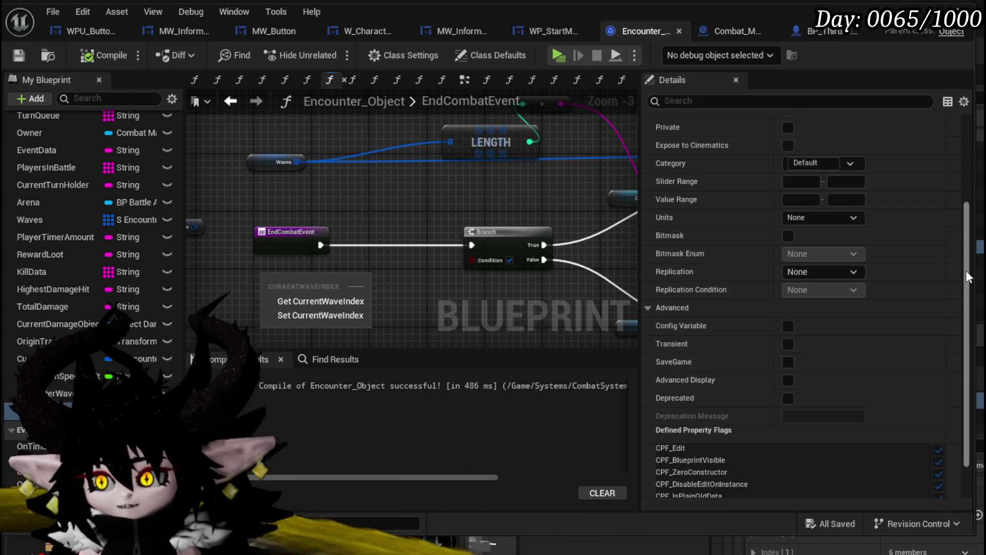
left_click_drag(966, 278, 966, 324)
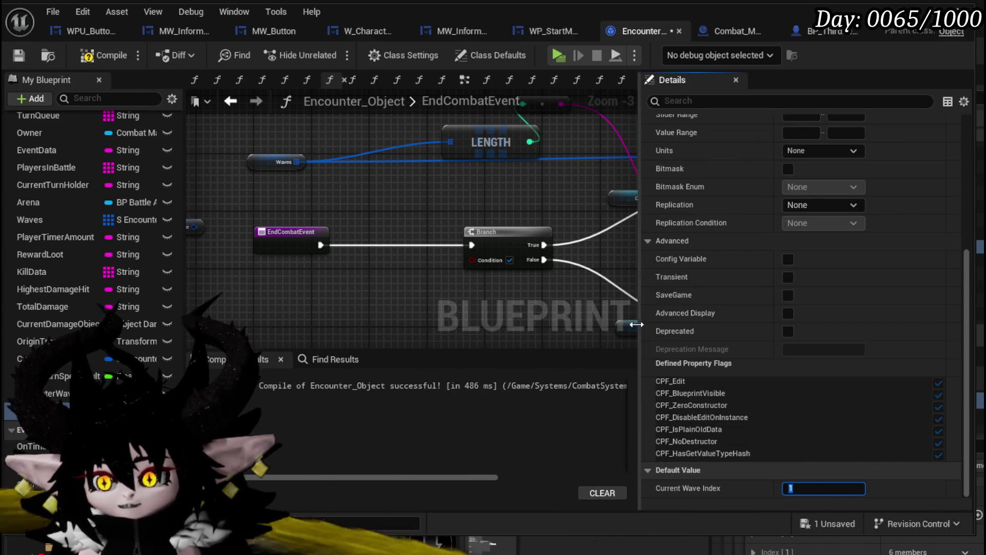
left_click(19, 57)
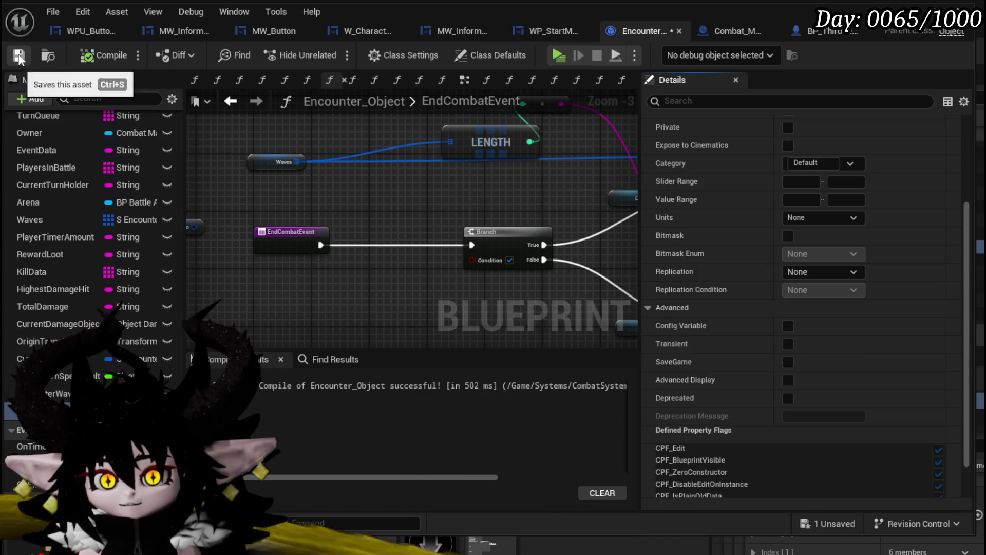
left_click(19, 57)
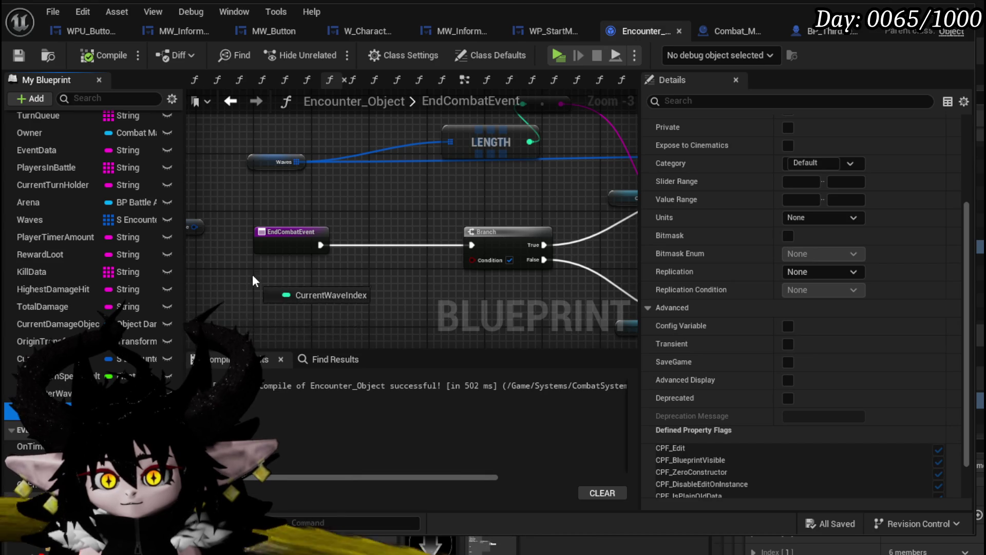
Add an Increment Int node on a CurrentWaveIndex getter, run by EndCombatEvent
mouse_move(254, 279)
left_mouse_down()
mouse_move(267, 294)
mouse_move(354, 276)
left_mouse_up()
left_click(288, 301)
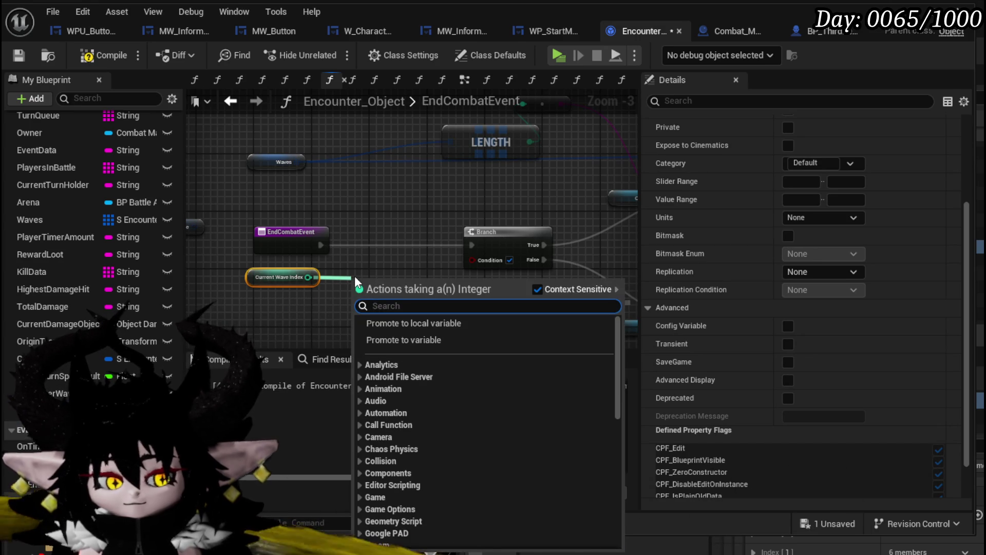
type("Increm")
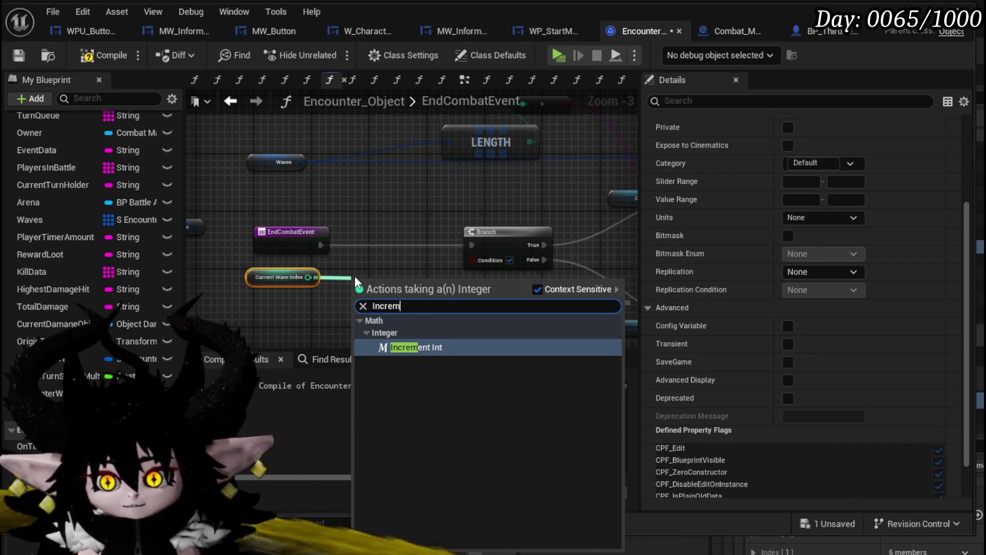
left_click(431, 347)
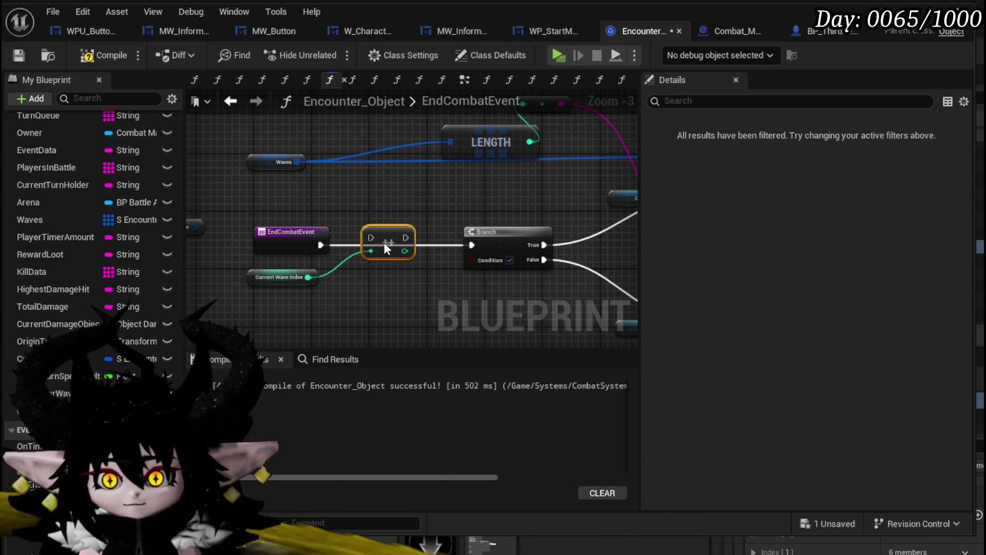
left_click_drag(322, 245, 479, 246)
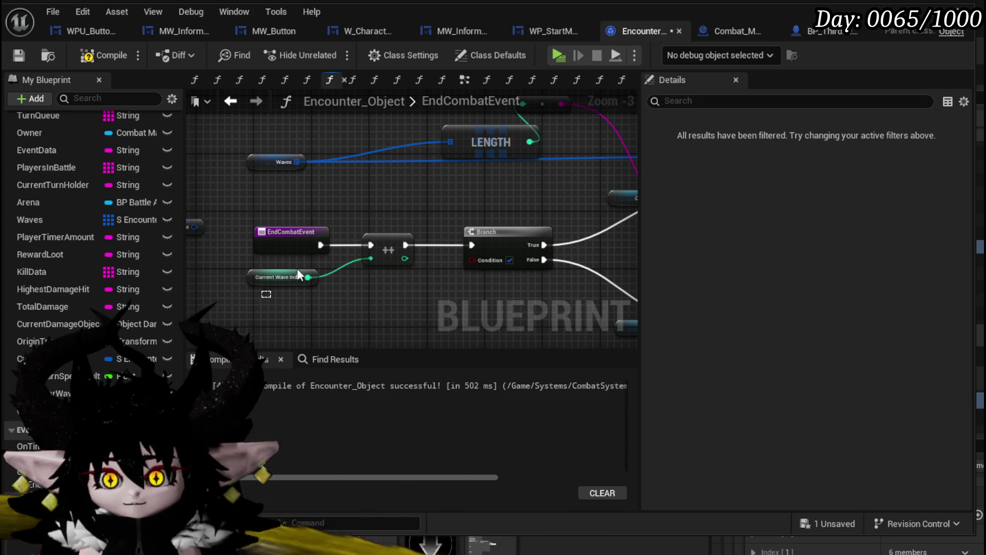
mouse_move(266, 294)
left_mouse_down()
mouse_move(417, 223)
mouse_move(324, 244)
left_mouse_up()
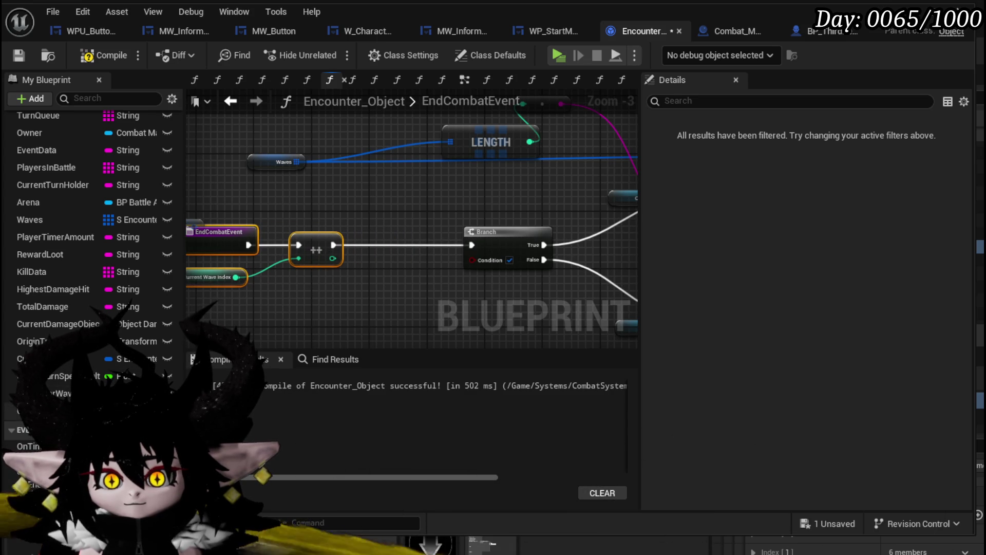
Store the incremented value with a SET CurrentWaveIndex node after the increment
left_click_drag(46, 393, 327, 307)
left_click(372, 335)
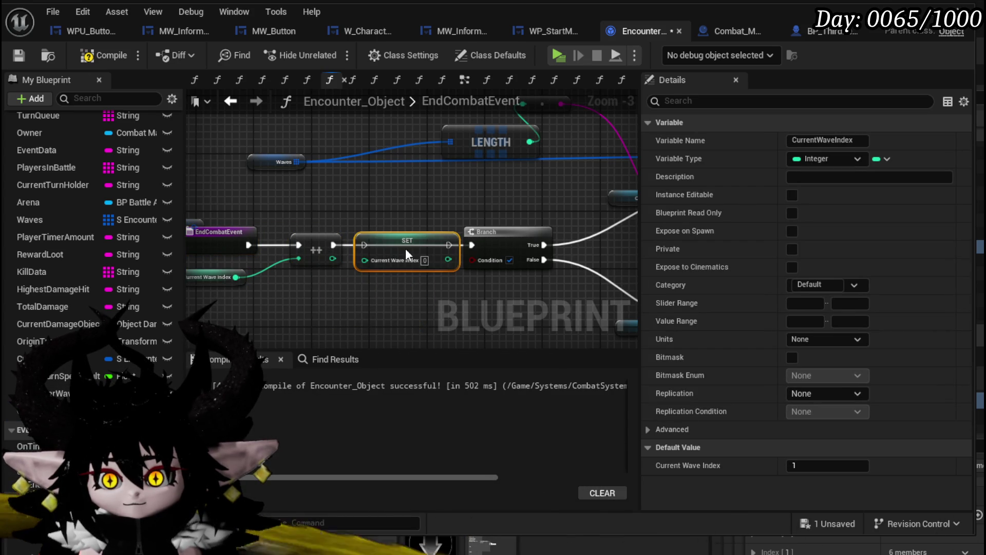
mouse_move(334, 245)
left_mouse_down()
mouse_move(371, 263)
mouse_move(365, 246)
left_mouse_up()
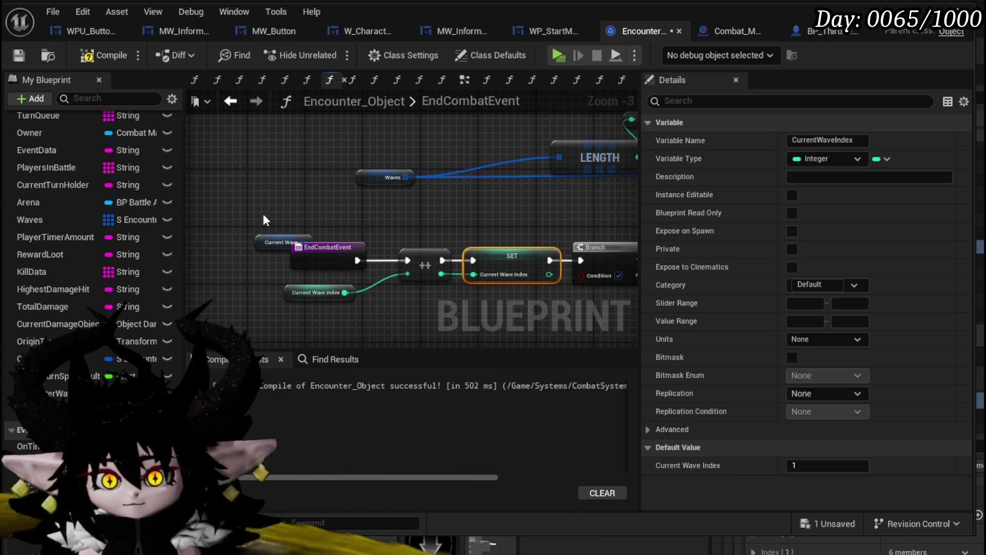
Move the Current Wave getter and wave-increment nodes further left
left_click_drag(282, 242, 600, 213)
left_click_drag(466, 244, 371, 251)
scroll(390, 241, "down", 2)
scroll(399, 217, "up", 2)
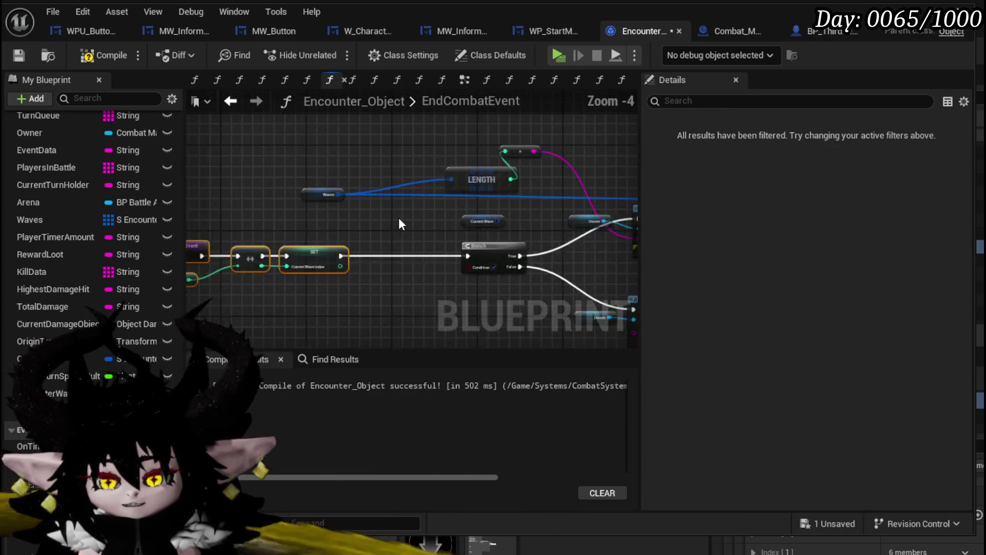
Try a GET node off the Waves array, review the SpawnNewWave nodes, then delete the GET
left_click_drag(310, 186, 295, 183)
left_click(299, 319)
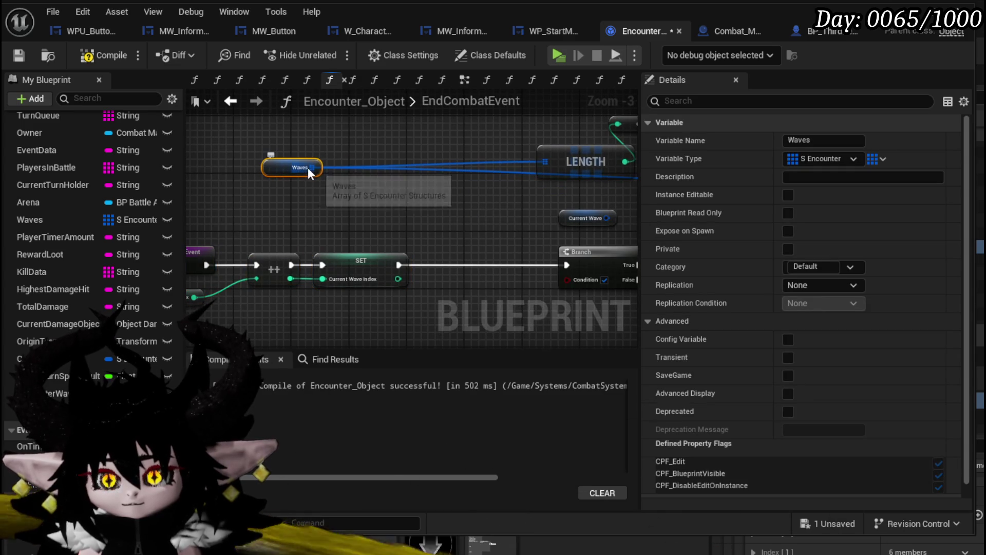
left_click_drag(311, 167, 378, 199)
type("get")
left_click(449, 290)
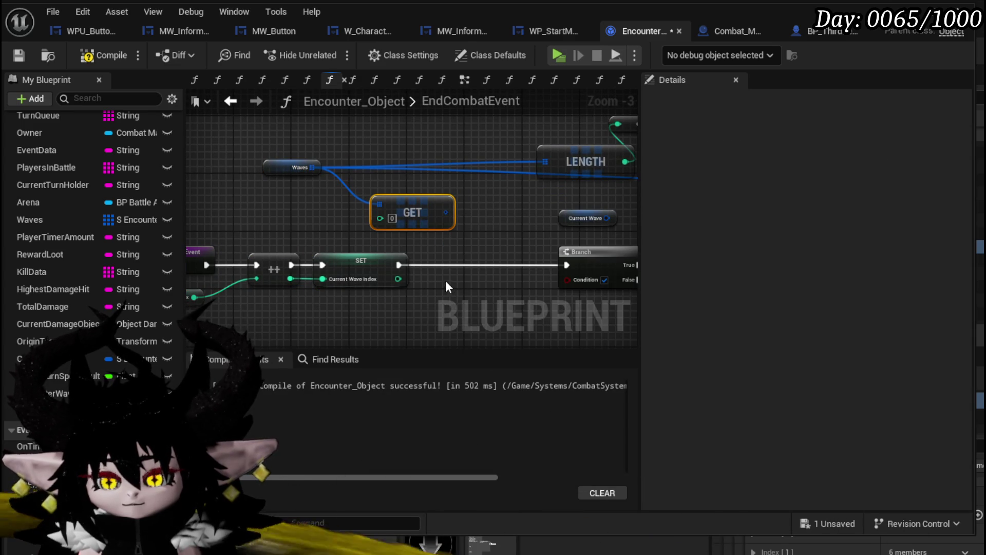
left_click_drag(470, 226, 242, 257)
scroll(431, 244, "down", 1)
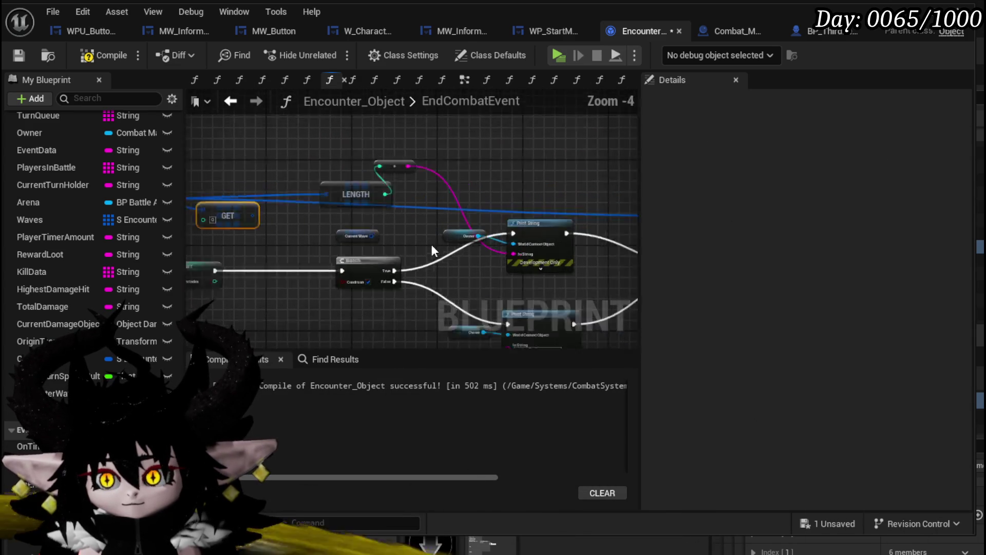
scroll(430, 244, "down", 1)
left_click_drag(430, 244, 205, 236)
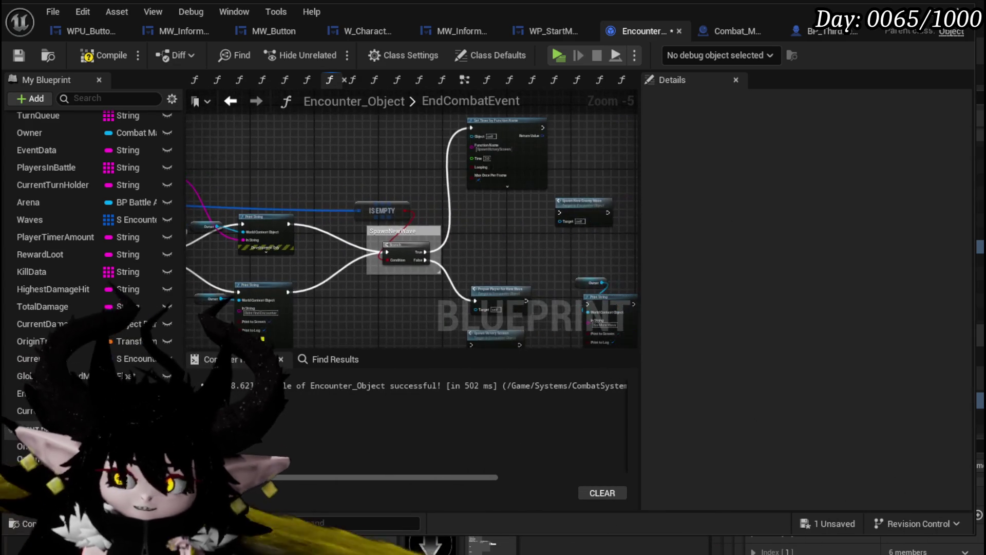
left_click_drag(142, 230, 408, 243)
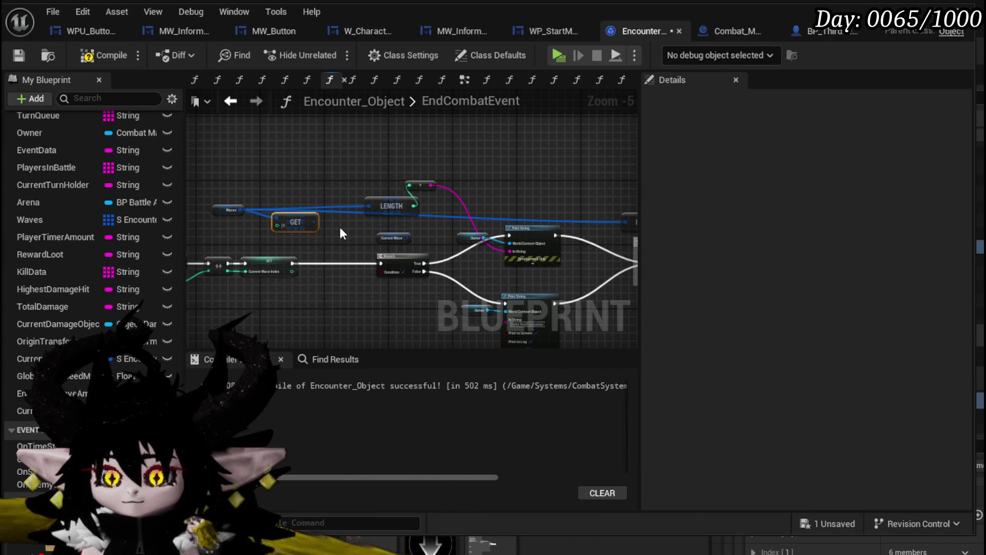
key("Delete")
Compile and save, then select the Current Wave and Branch nodes
mouse_move(297, 263)
left_mouse_down()
mouse_move(294, 244)
mouse_move(670, 247)
mouse_move(513, 244)
left_mouse_up()
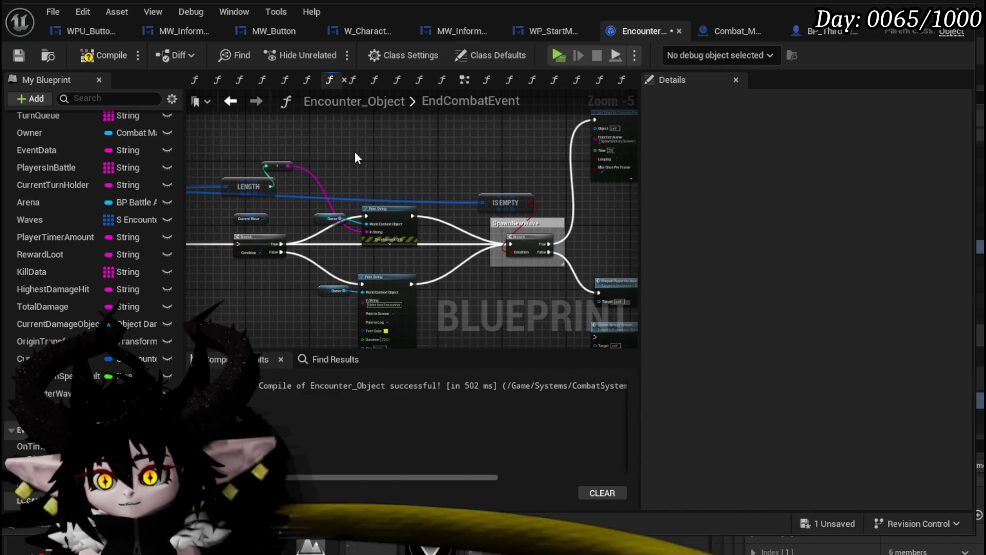
left_click(20, 54)
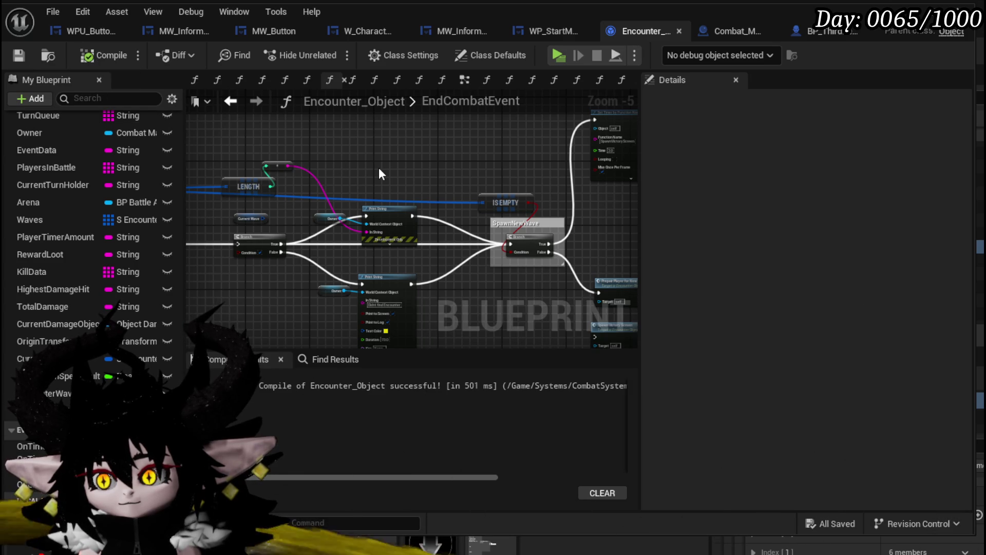
mouse_move(380, 174)
left_mouse_down()
mouse_move(403, 154)
mouse_move(361, 201)
left_mouse_up()
left_click_drag(282, 204, 311, 246)
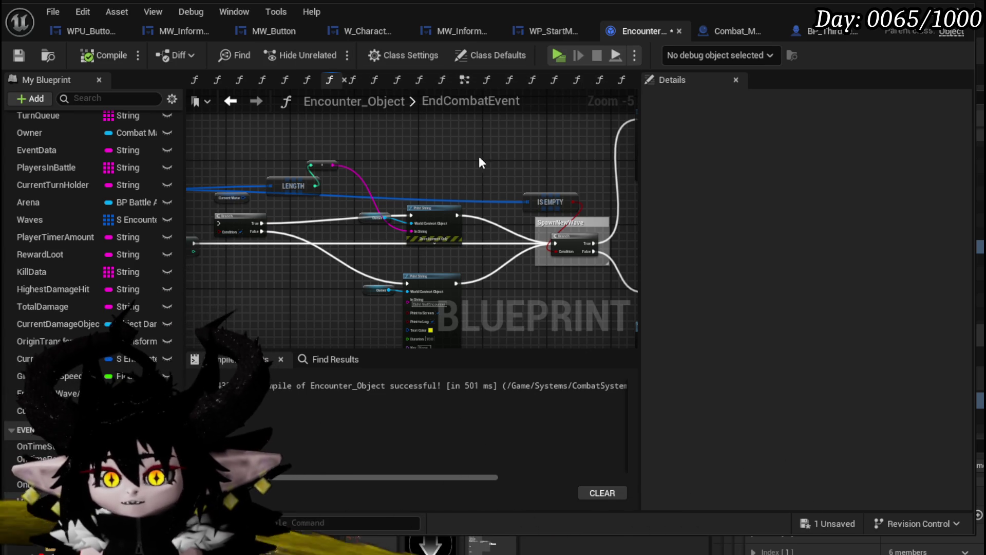
scroll(154, 172, "up", 4)
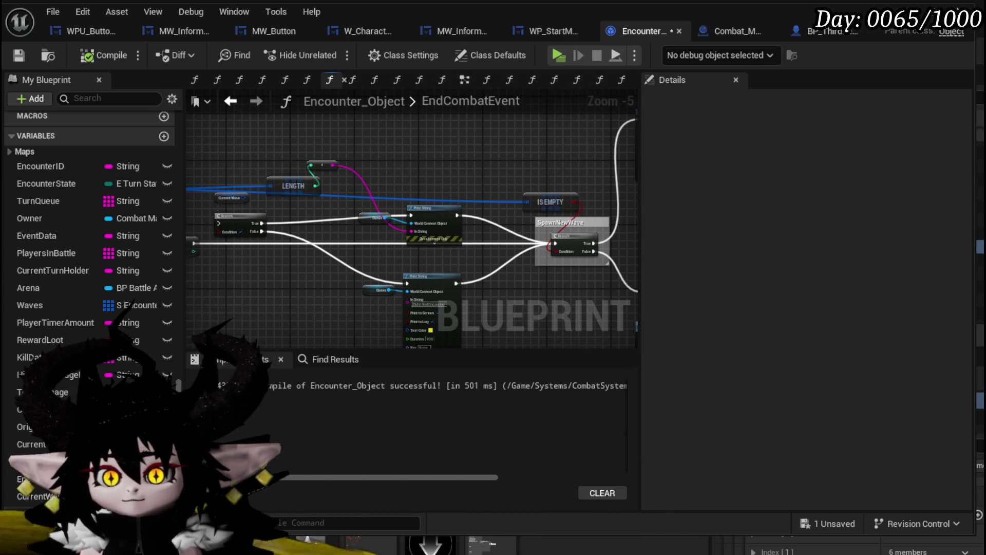
Select the Current Wave Index getter and save the Encounter_Object blueprint again
left_click_drag(387, 294, 619, 289)
left_click_drag(301, 258, 304, 258)
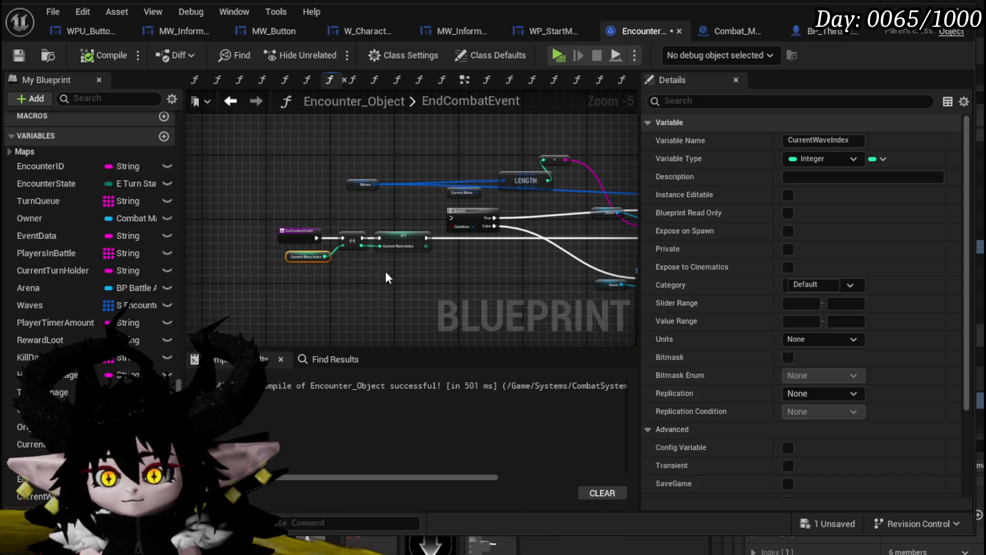
left_click(18, 57)
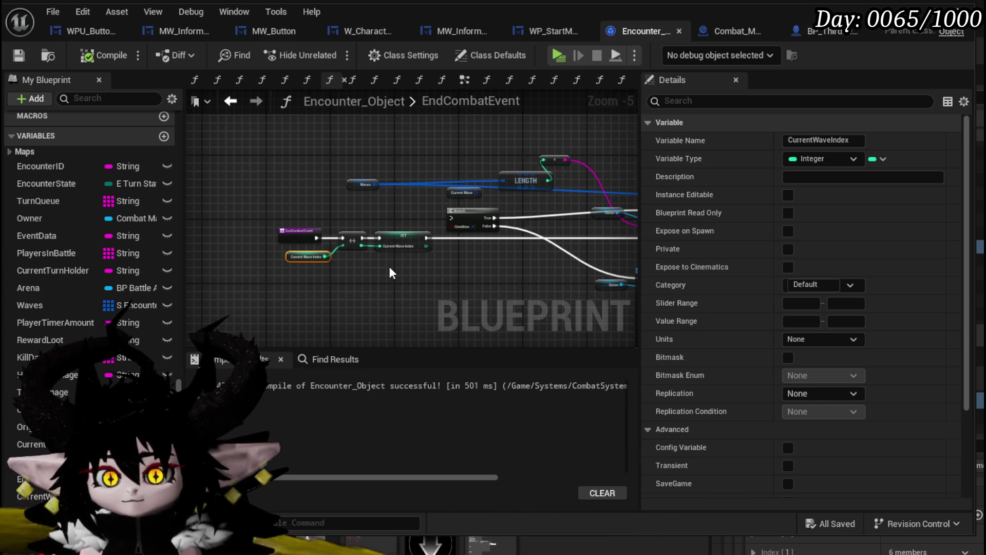
scroll(771, 281, "down", 5)
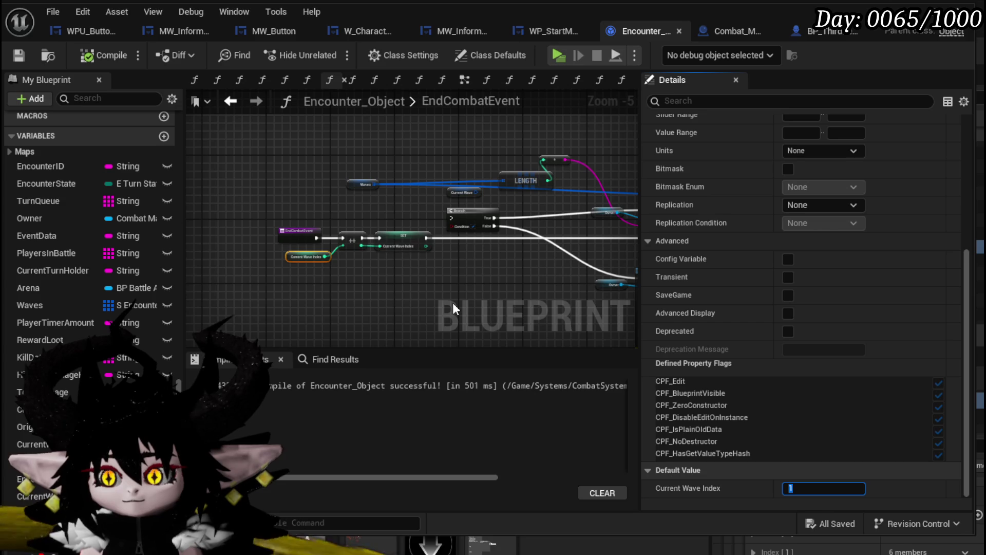
left_click(432, 274)
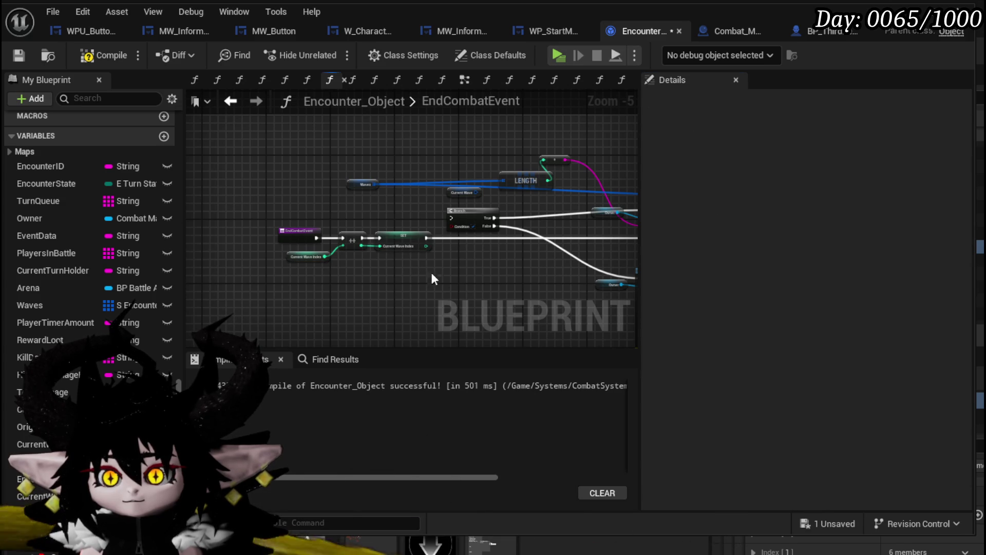
left_click(30, 59)
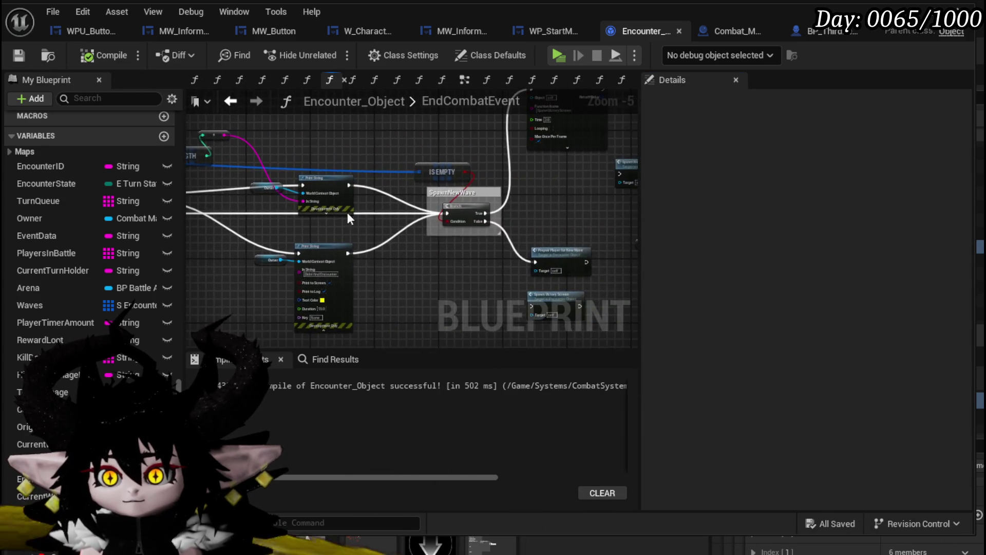
Pan past the SpawnNewWave branch to reveal the upstream Print String and Owner nodes
scroll(347, 212, "up", 1)
mouse_move(418, 204)
left_mouse_down()
mouse_move(514, 206)
mouse_move(159, 228)
left_mouse_up()
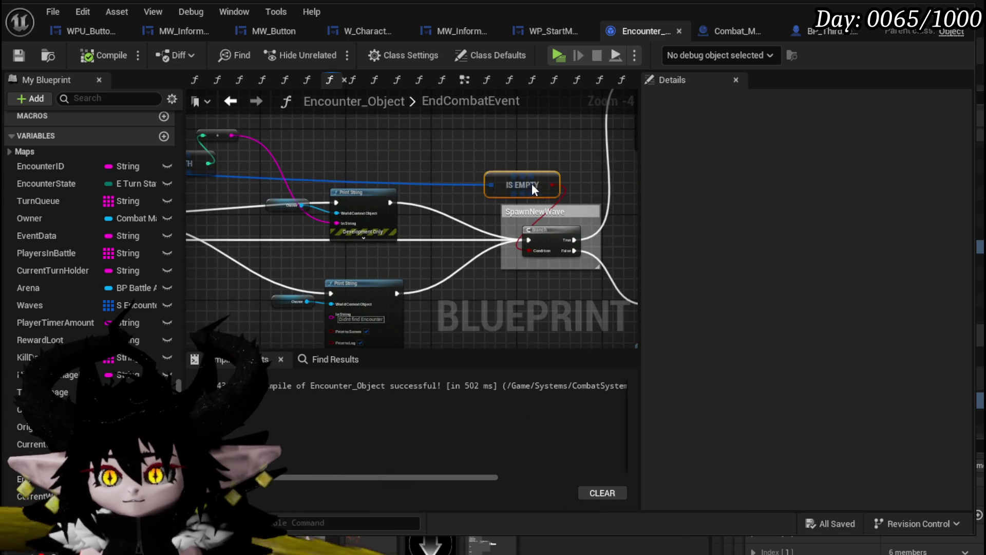
left_click_drag(458, 156, 637, 163)
Delete the Owner getter and debug Print String, and add EncounterWaveAmount and CurrentWaveIndex getters
left_click_drag(487, 189, 587, 234)
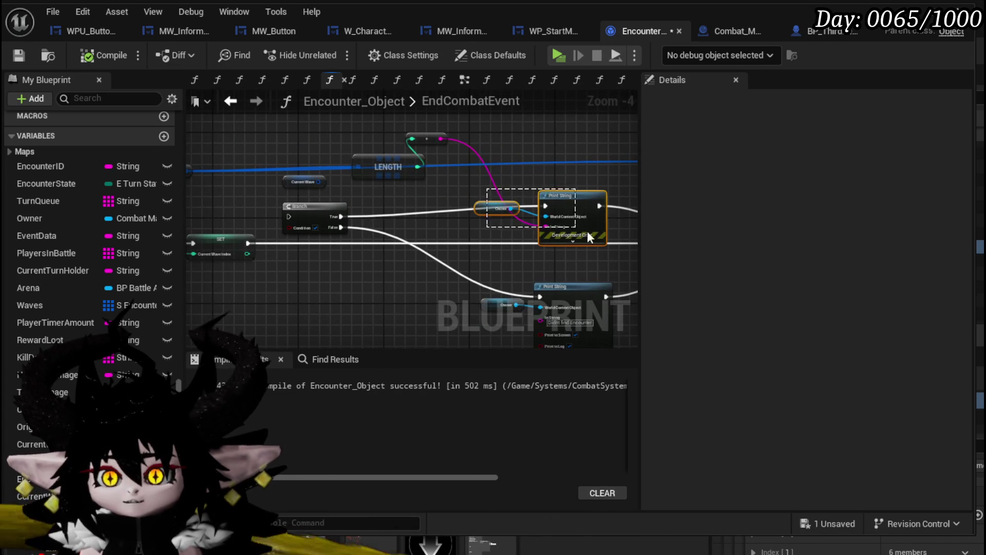
key("Delete")
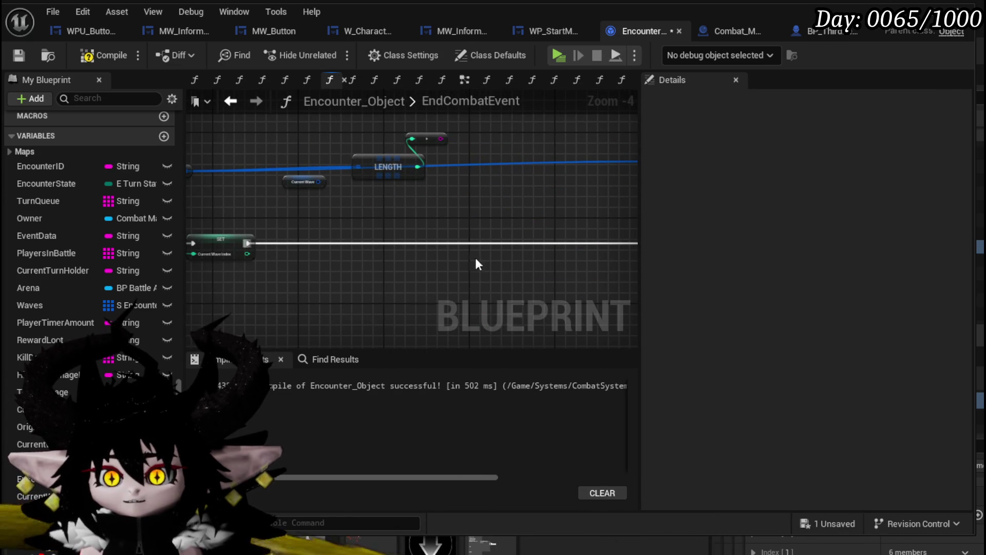
mouse_move(36, 477)
left_mouse_down()
mouse_move(491, 254)
mouse_move(491, 275)
left_mouse_up()
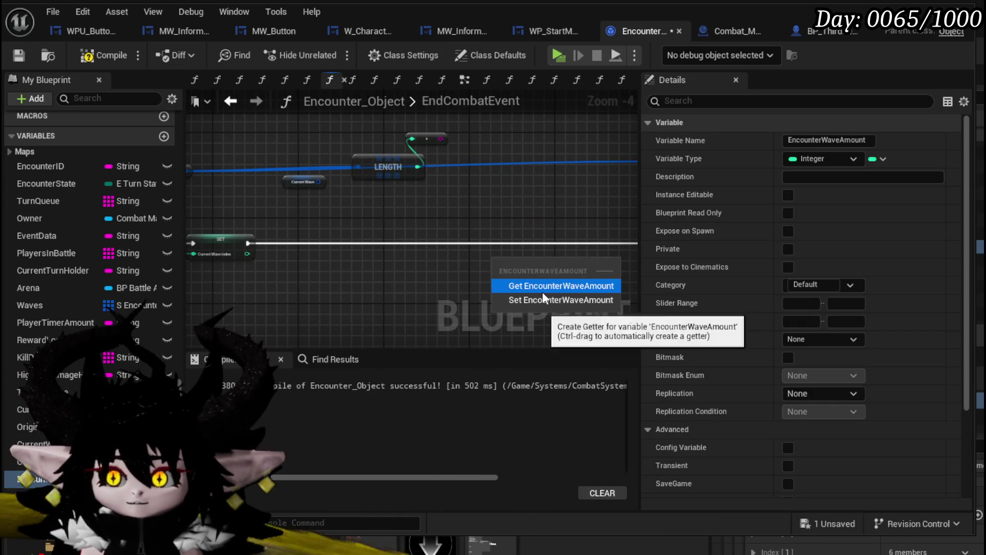
left_click(542, 287)
mouse_move(543, 292)
left_mouse_down()
mouse_move(286, 264)
mouse_move(288, 233)
left_mouse_up()
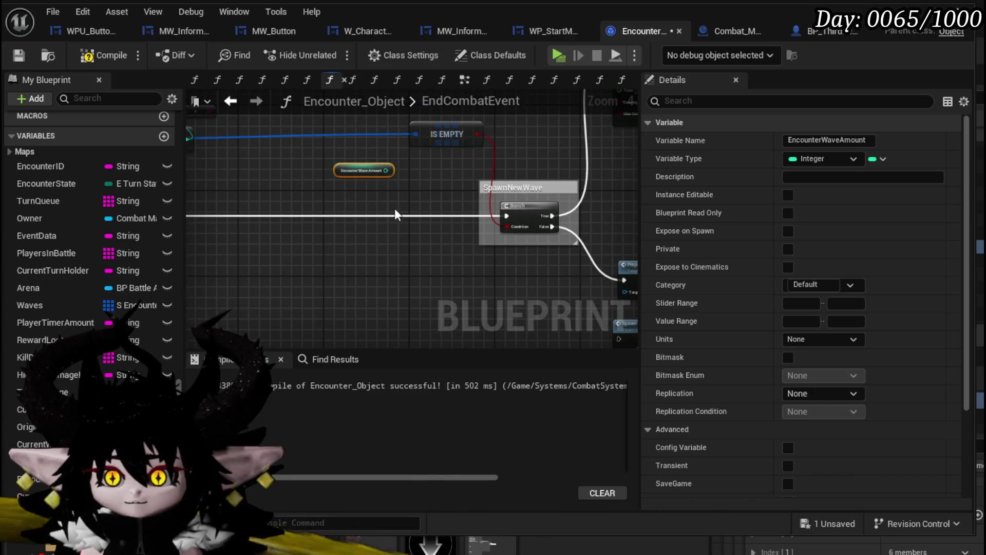
scroll(395, 208, "up", 3)
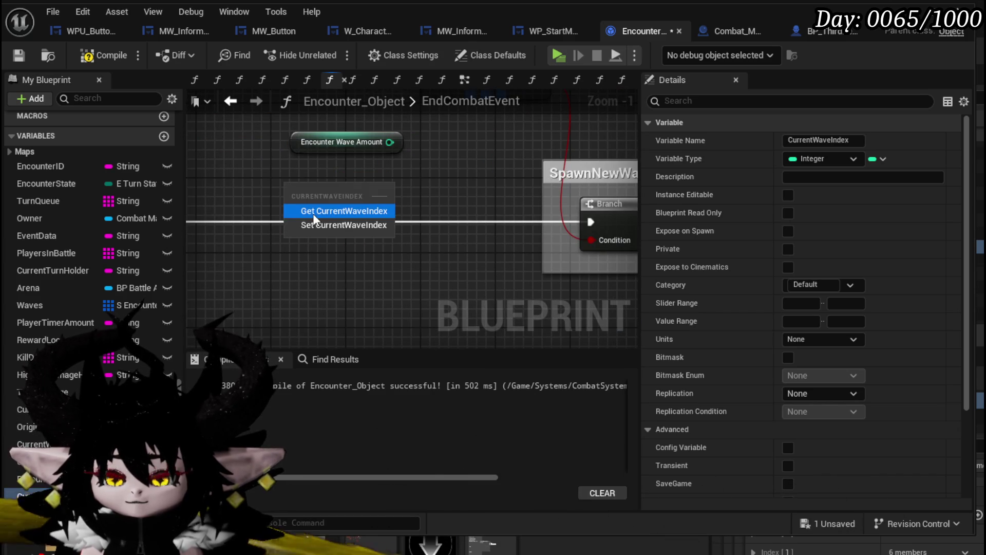
left_click(315, 211)
left_click(280, 210)
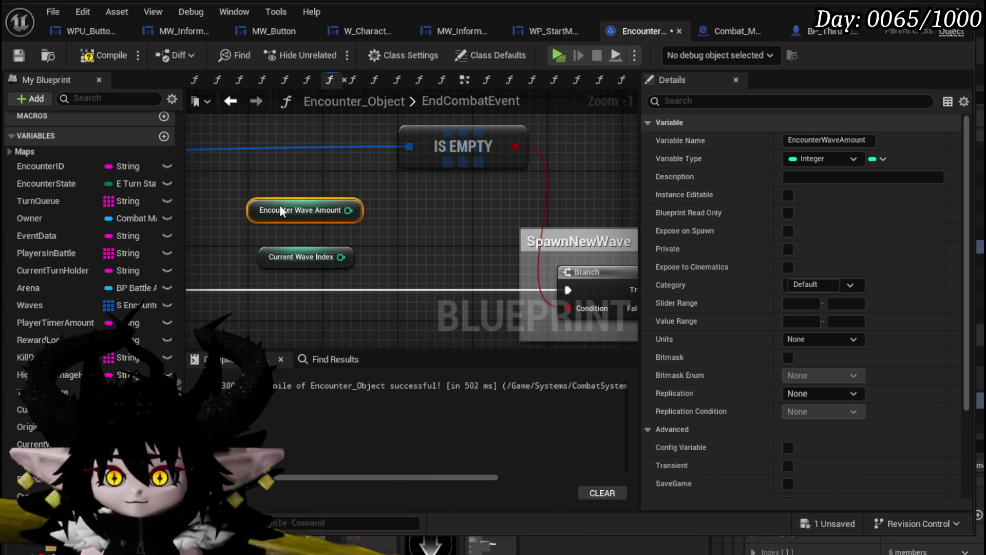
left_click_drag(366, 189, 240, 275)
left_click_drag(298, 268, 261, 268)
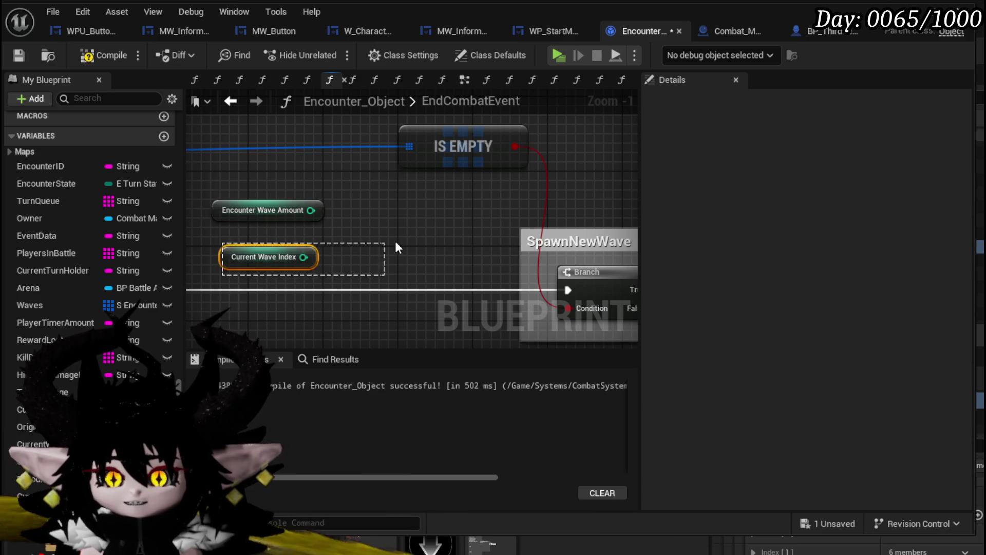
left_click_drag(395, 242, 395, 243)
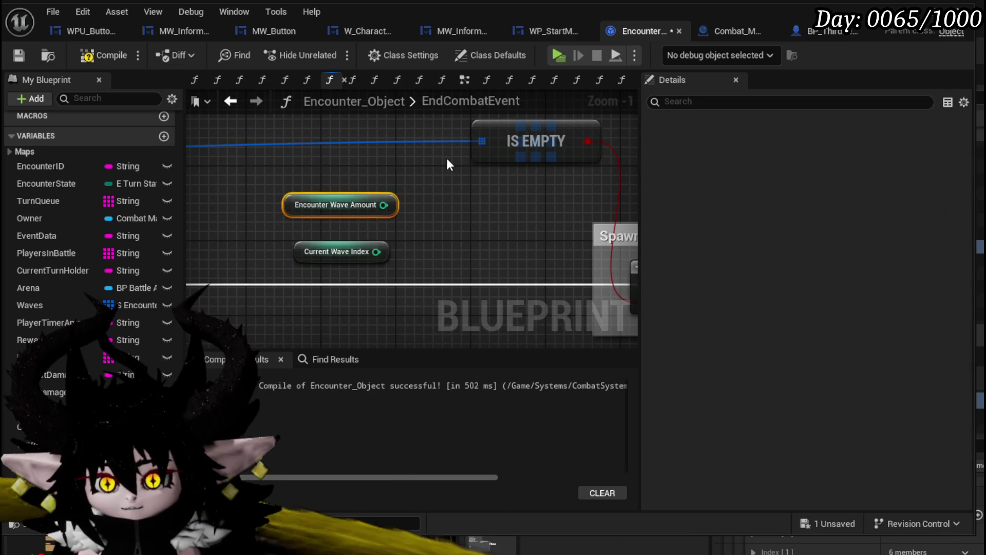
Subtract 1 from Encounter Wave Amount with a new subtract node
mouse_move(260, 166)
left_mouse_down()
mouse_move(401, 230)
mouse_move(435, 209)
left_mouse_up()
type("-")
left_click(489, 374)
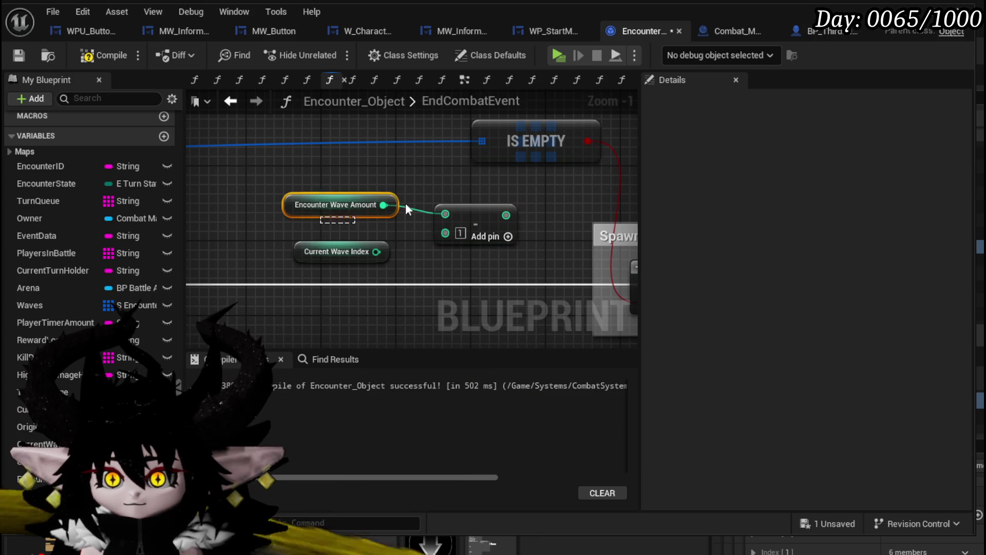
left_click_drag(439, 204, 384, 184)
left_click_drag(325, 252, 258, 251)
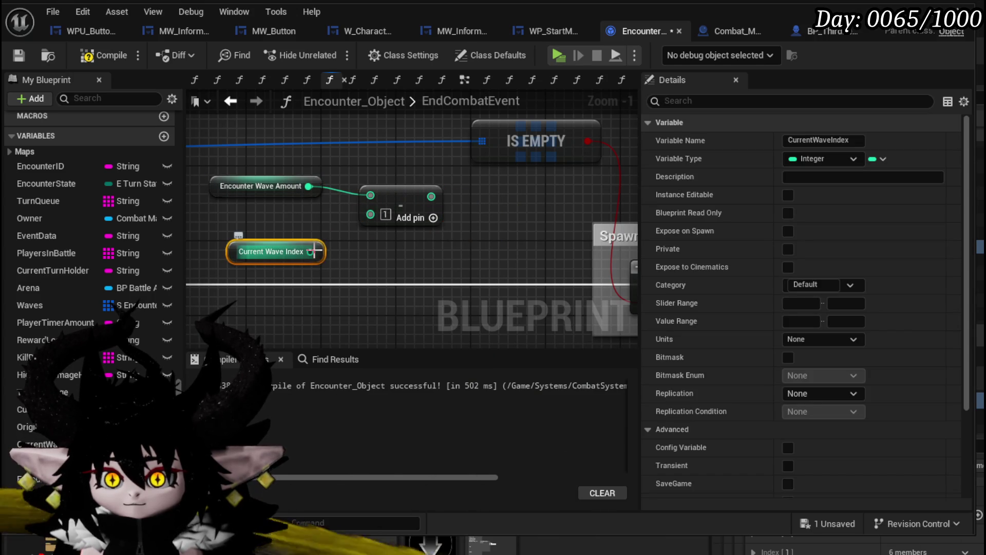
Feed Current Wave Index >= Encounter Wave Amount minus 1 into the SpawnNewWave Branch condition
mouse_move(431, 196)
left_mouse_down()
mouse_move(473, 203)
mouse_move(282, 238)
left_mouse_up()
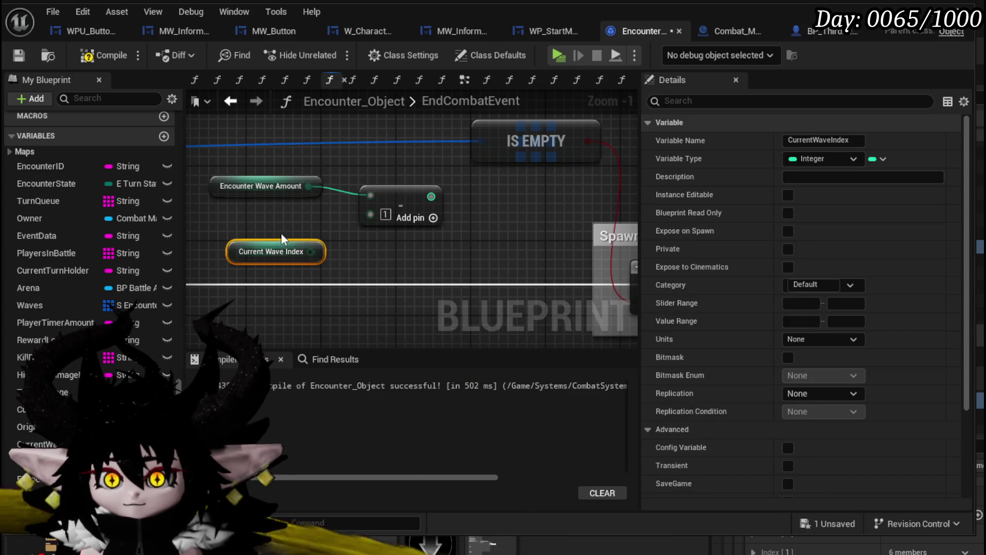
left_click_drag(330, 149, 423, 160)
type("greater")
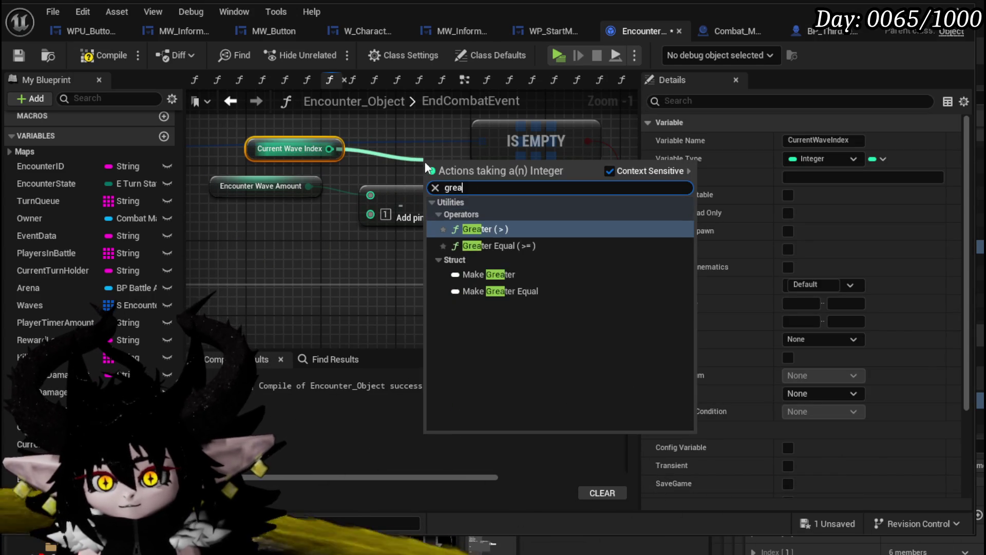
left_click(515, 245)
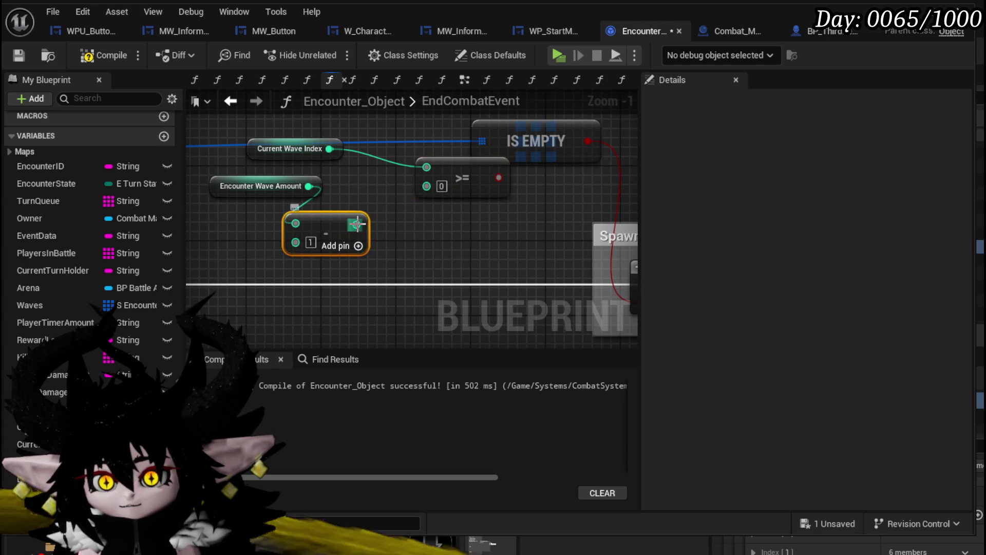
mouse_move(357, 224)
left_mouse_down()
mouse_move(427, 186)
mouse_move(403, 187)
left_mouse_up()
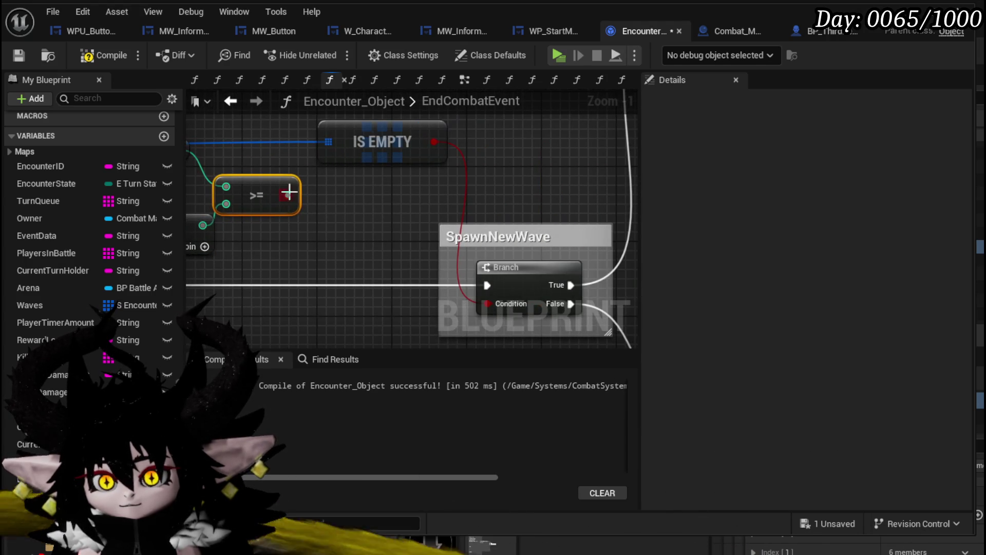
left_click_drag(484, 310, 489, 303)
scroll(514, 246, "down", 2)
mouse_move(515, 184)
left_mouse_down()
mouse_move(538, 217)
mouse_move(470, 193)
left_mouse_up()
scroll(471, 193, "down", 3)
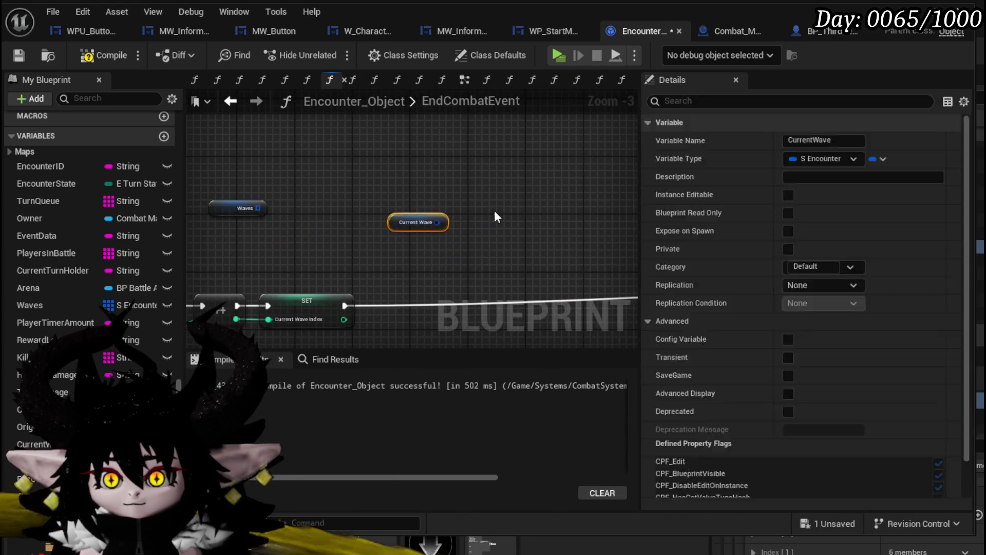
left_click_drag(305, 281, 399, 240)
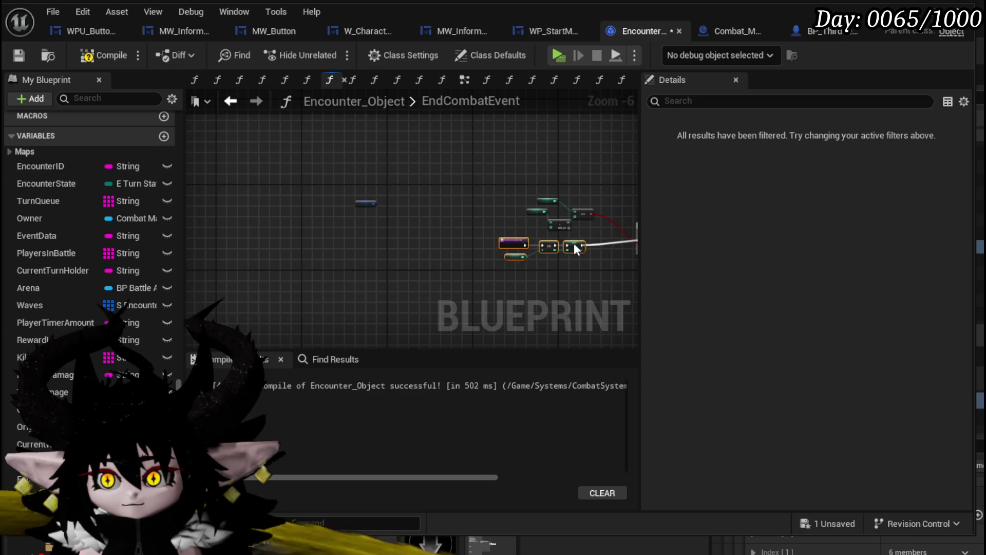
left_click(366, 203)
left_click_drag(439, 181, 216, 222)
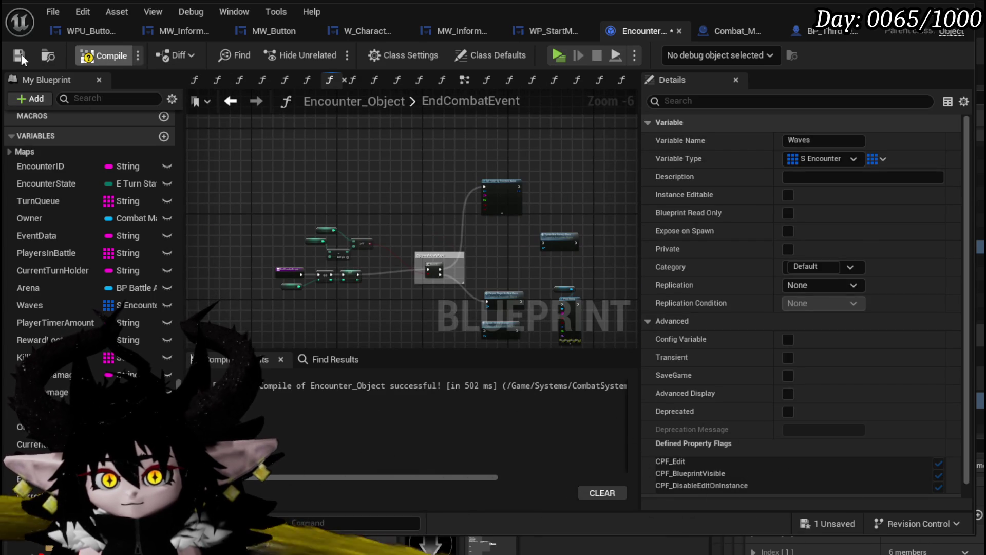
Save Encounter_Object and open the SpawnNewEnemyWave function from the My Blueprint list
left_click(19, 55)
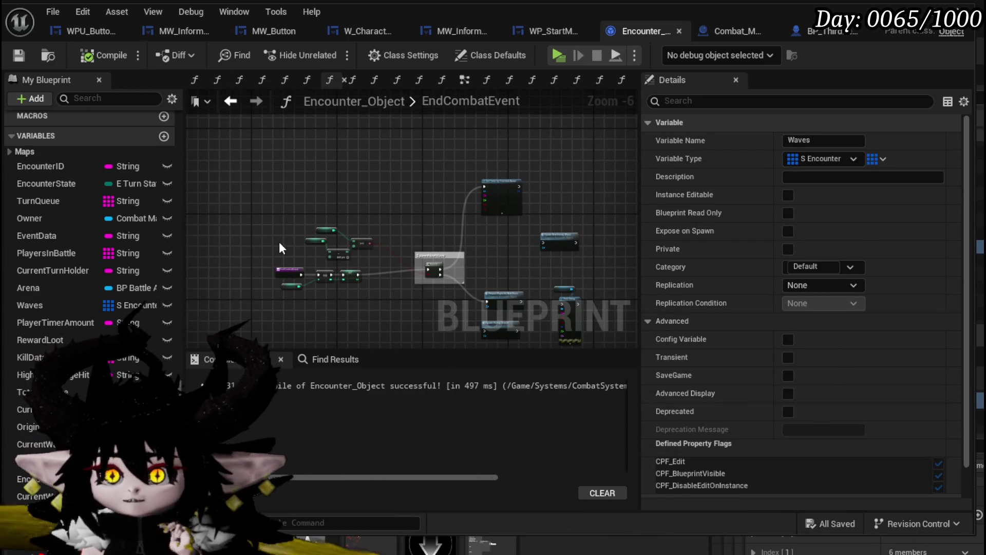
scroll(87, 264, "up", 10)
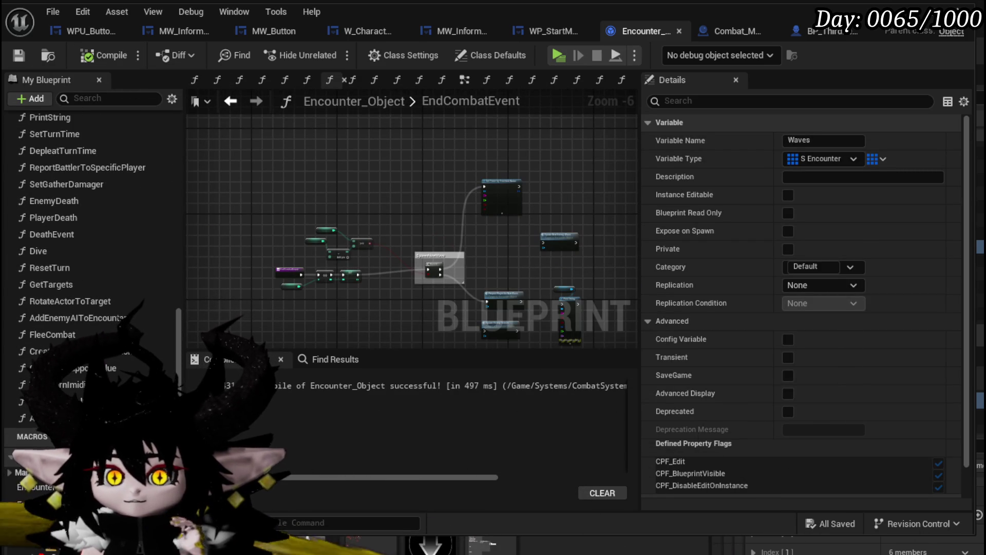
scroll(134, 262, "up", 6)
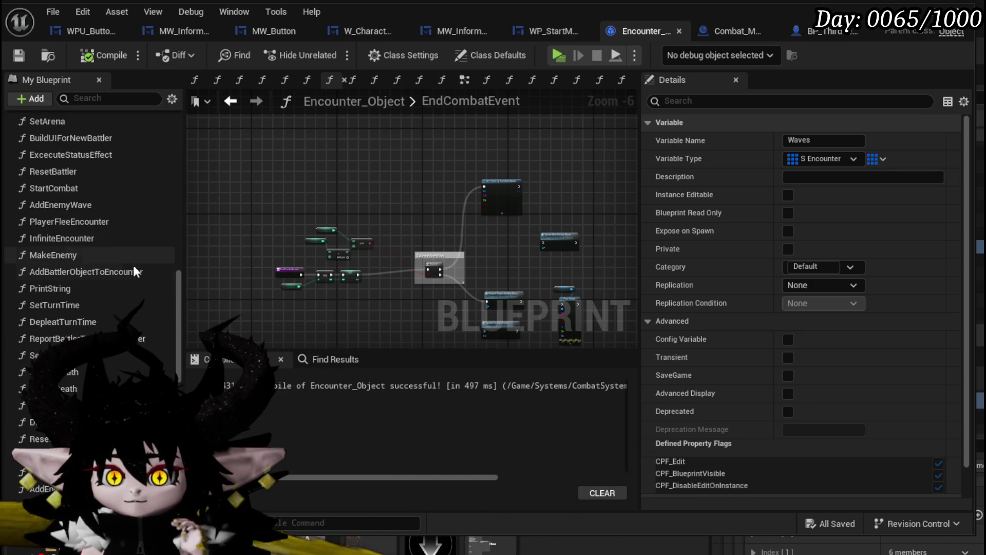
scroll(130, 280, "up", 5)
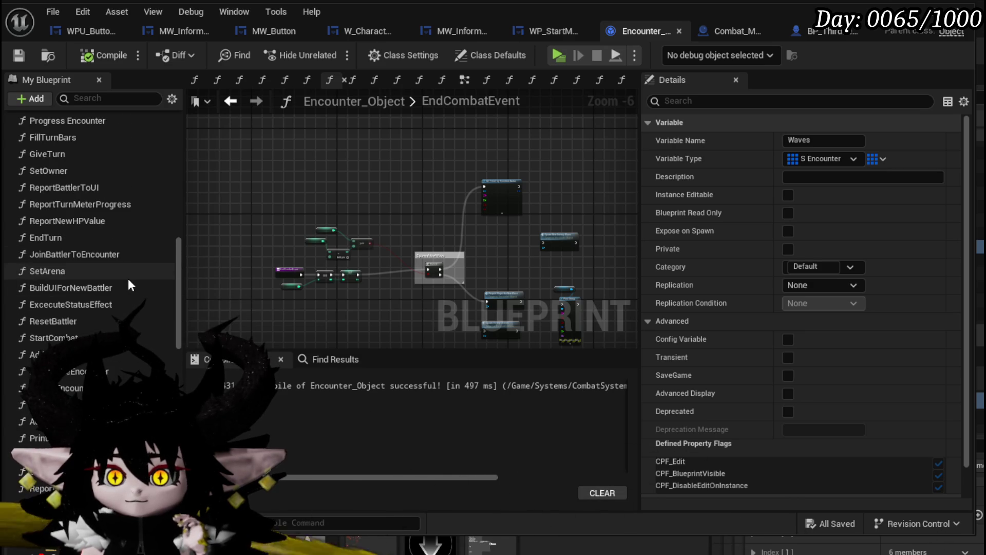
scroll(124, 278, "up", 1)
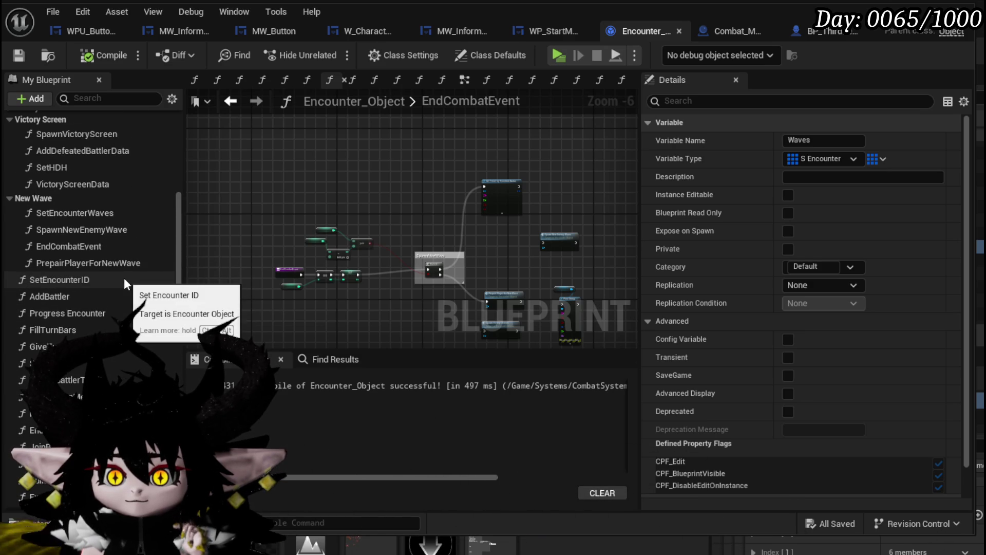
double_click(106, 233)
Use CurrentWaveIndex as the Waves GET index and feed the result into Break S Encounter
left_click_drag(242, 296, 402, 228)
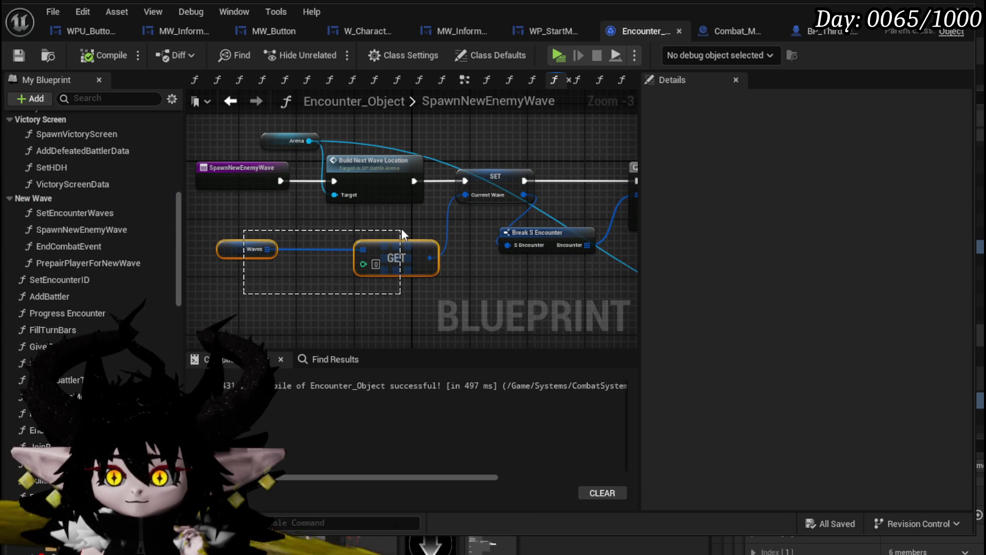
left_click_drag(320, 304, 366, 267)
scroll(172, 277, "down", 15)
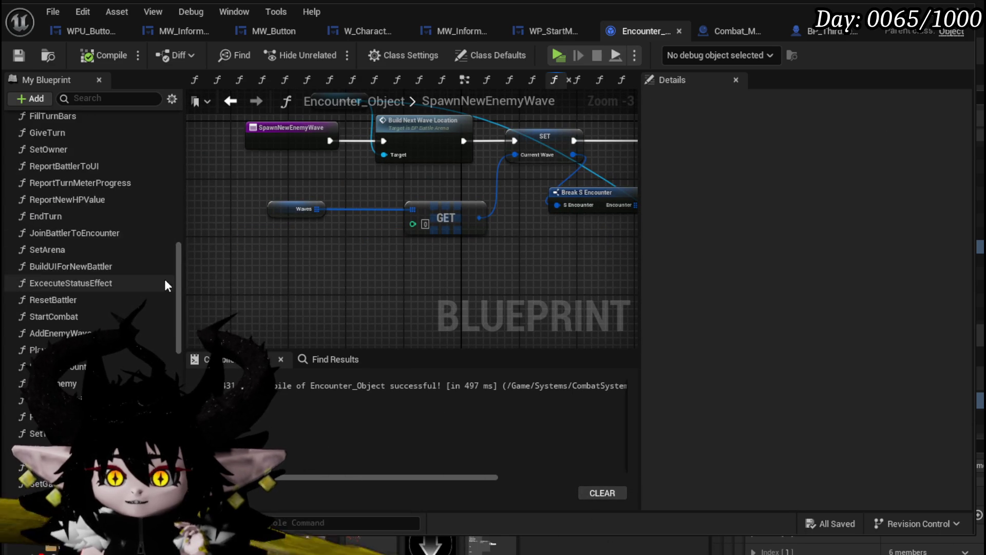
scroll(104, 358, "down", 10)
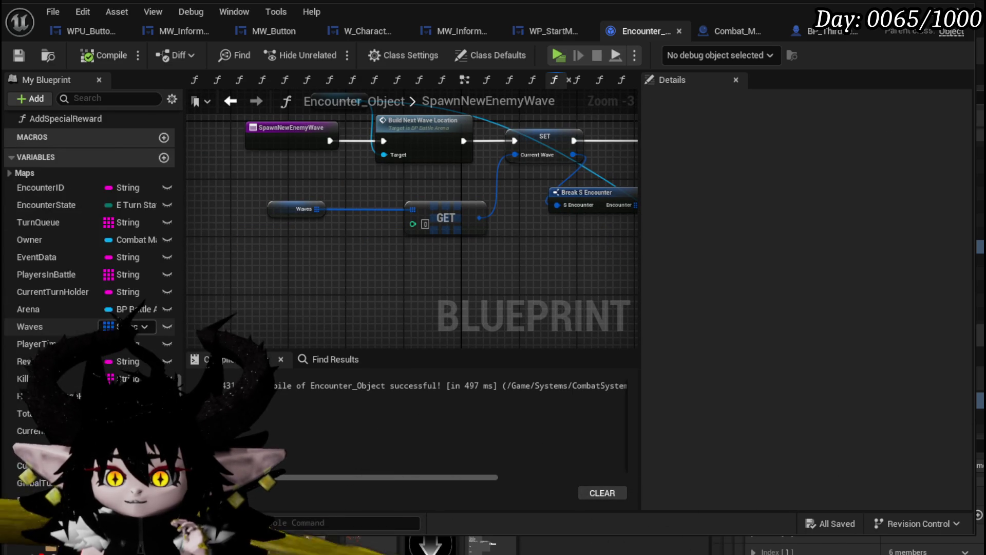
left_click_drag(368, 275, 410, 221)
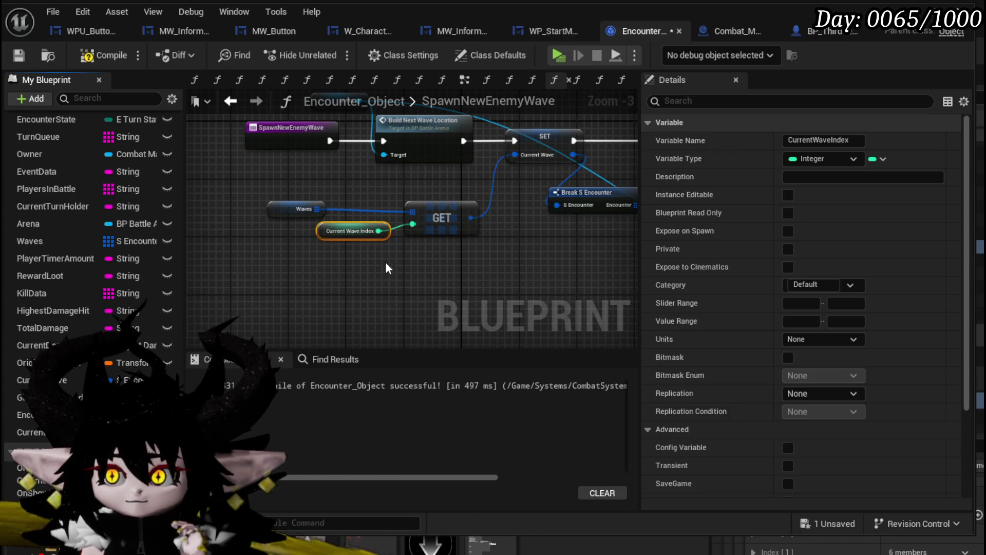
mouse_move(488, 252)
left_mouse_down()
mouse_move(273, 281)
mouse_move(308, 292)
left_mouse_up()
mouse_move(505, 202)
left_mouse_down()
mouse_move(487, 221)
mouse_move(381, 245)
left_mouse_up()
Connect Build Next Wave Location straight to the For Each Loop, then compile and save
left_click_drag(294, 182, 394, 185)
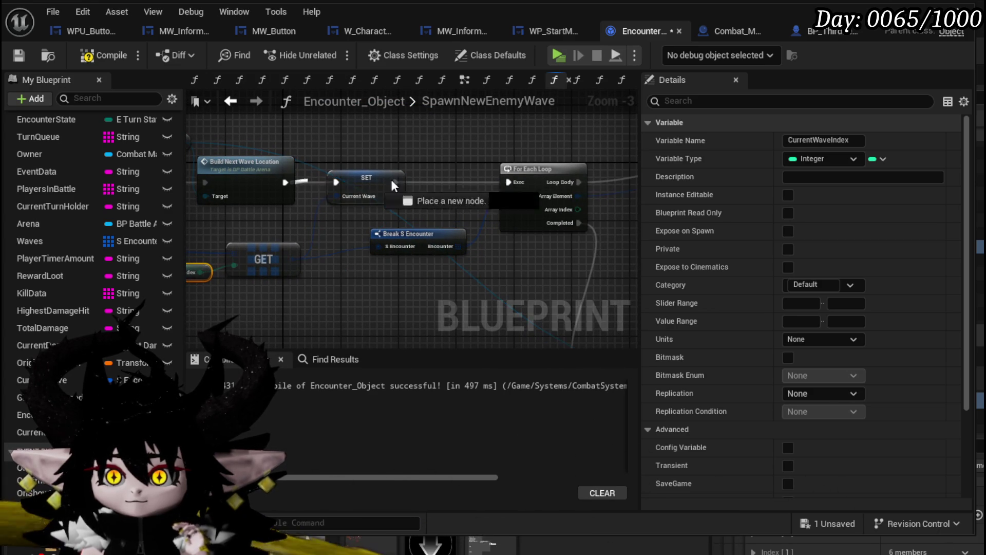
left_click_drag(512, 186, 512, 186)
left_click_drag(366, 177, 366, 290)
mouse_move(202, 221)
left_mouse_down()
mouse_move(333, 226)
mouse_move(324, 241)
left_mouse_up()
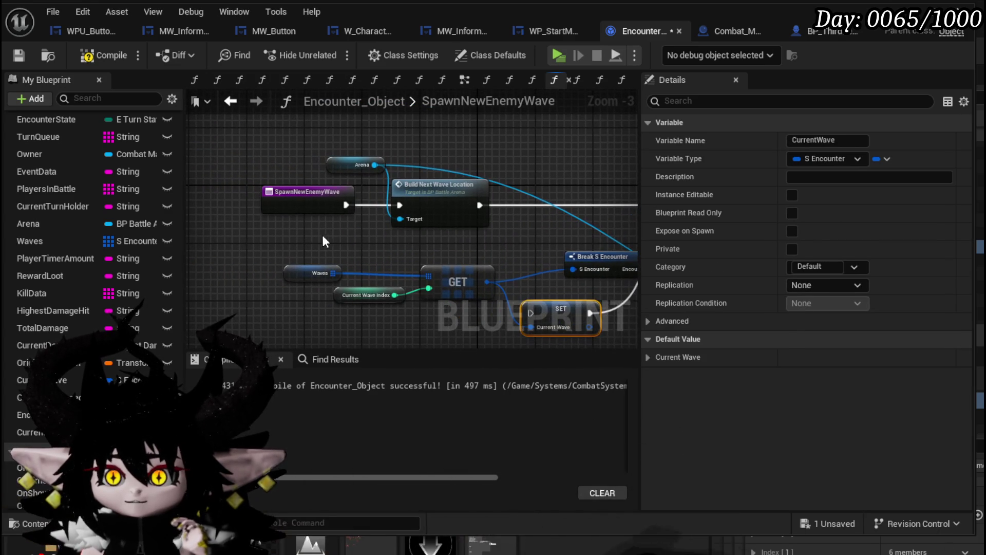
left_click(19, 57)
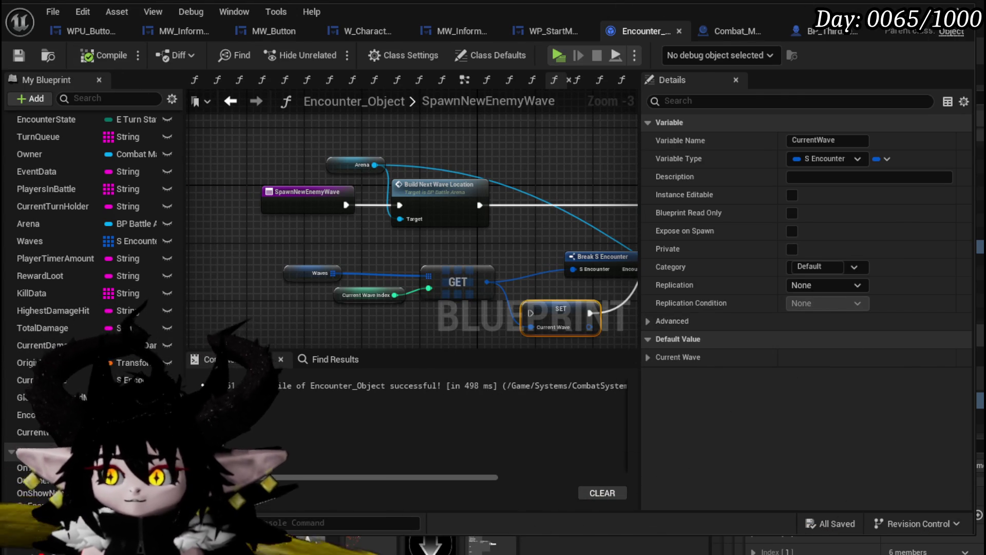
key("alt+Tab")
Launch the play-test and run the character into the Slime_Water enemy to start a card battle
left_click(330, 47)
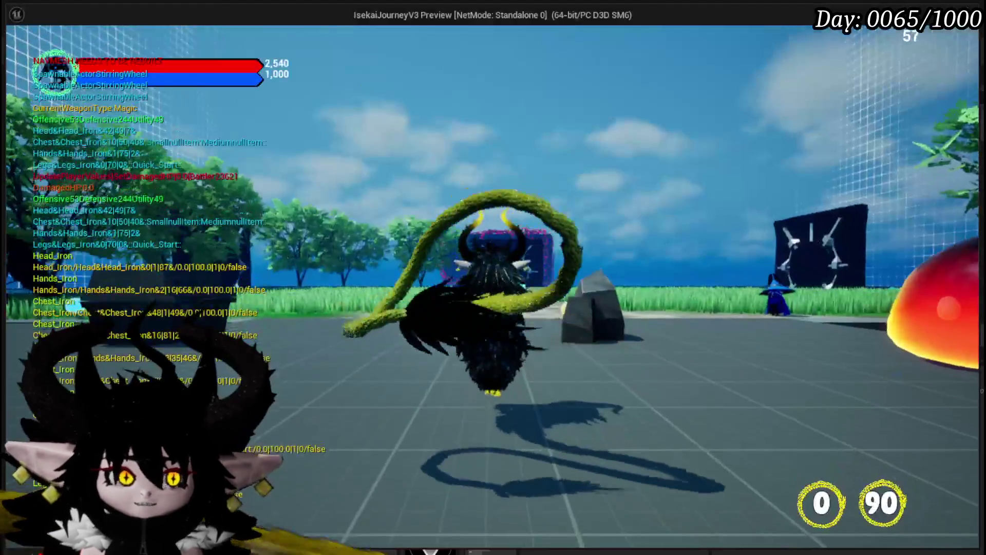
key("w")
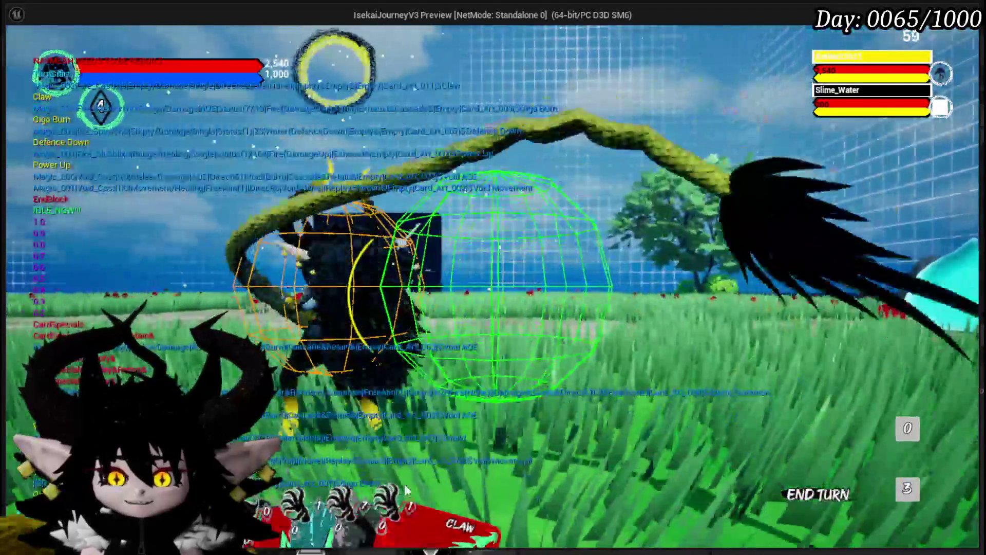
mouse_move(405, 485)
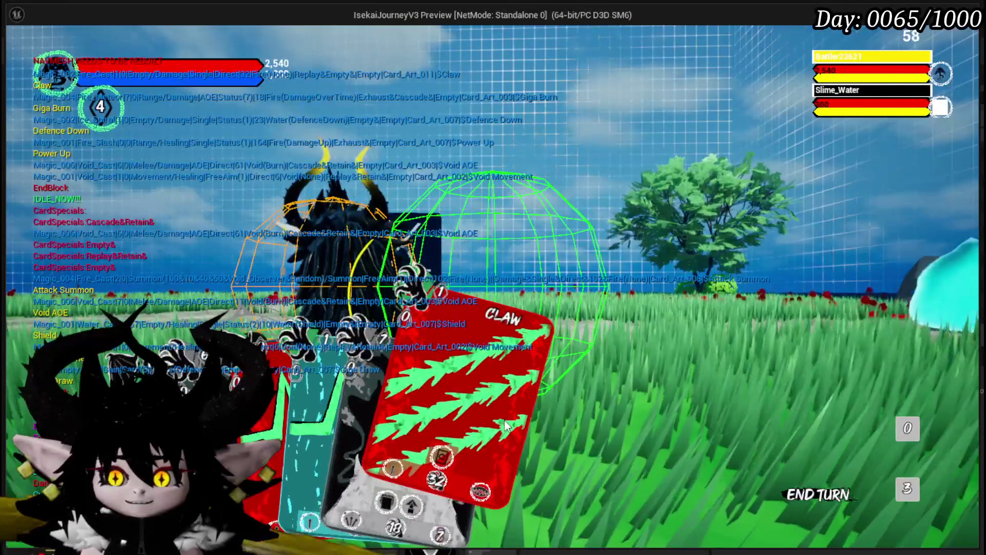
Fight the slime waves with the Claw, Bounce On It Dayo and Main Attack cards
left_click(501, 428)
left_click(564, 377)
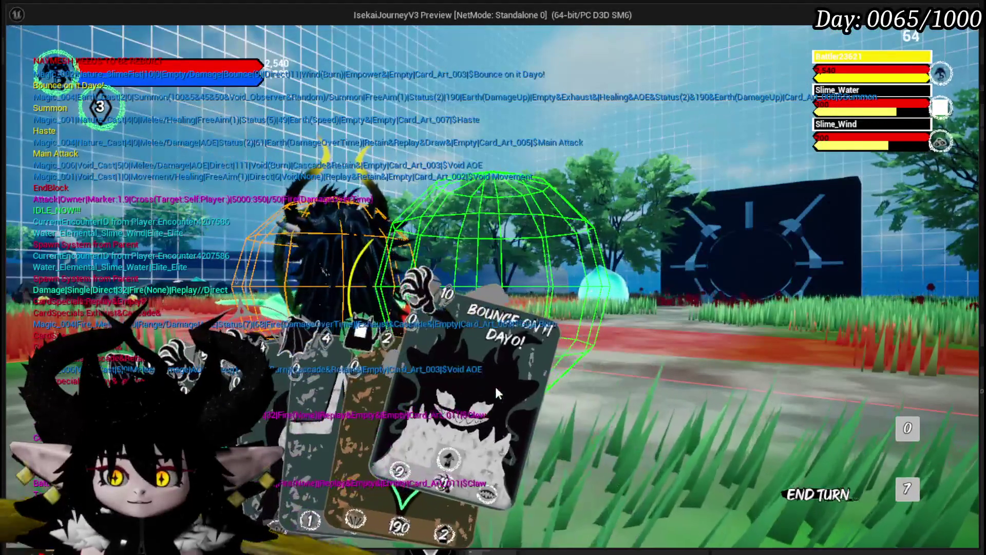
left_click(495, 384)
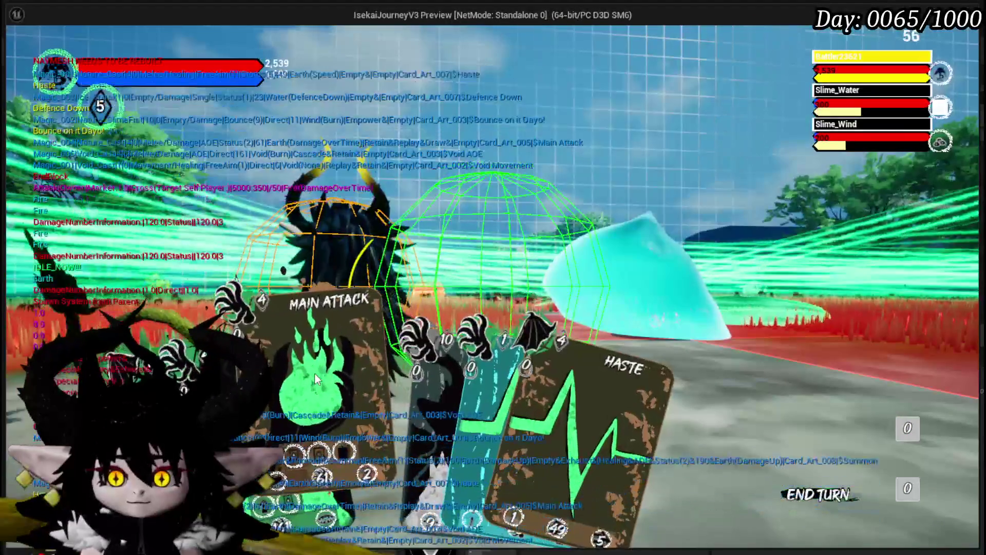
left_click(314, 372)
left_click(589, 313)
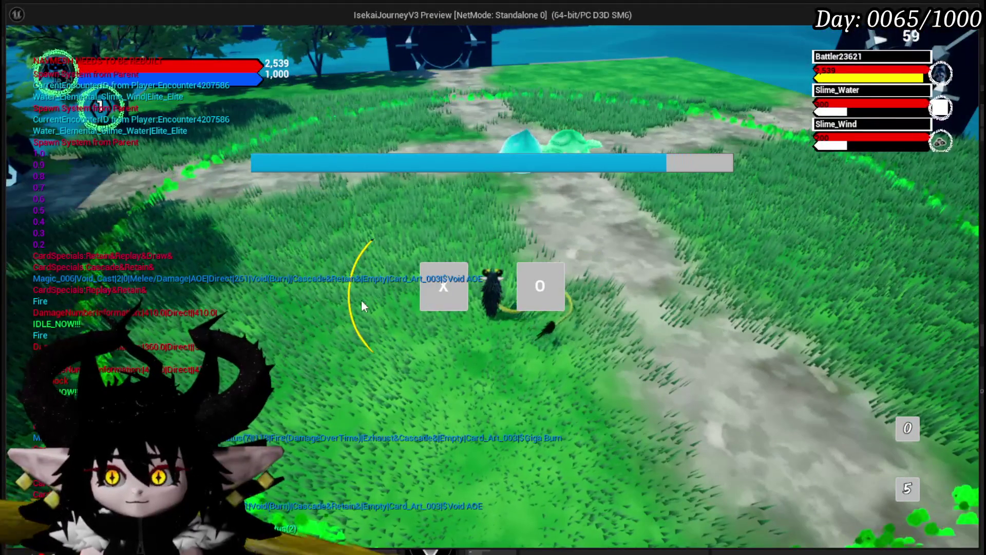
Skip the X/O prompt, then stop the Play In Editor session with Esc
key("o")
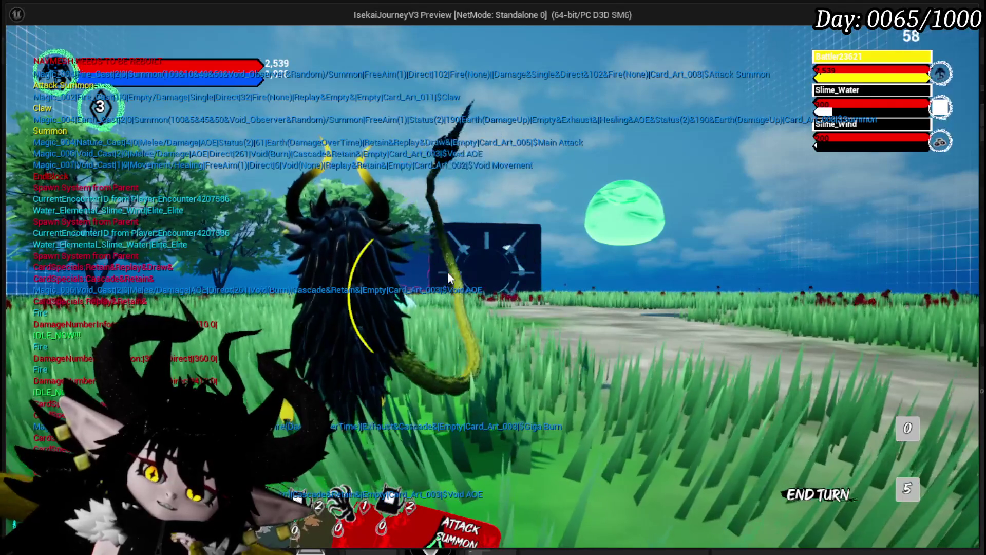
key("alt+Tab")
key("Escape")
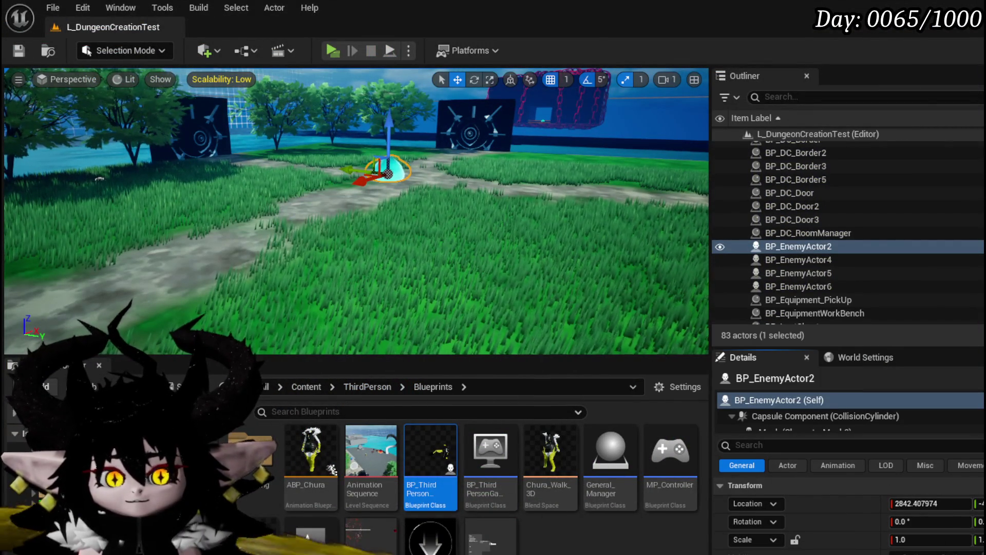
Return to Encounter_Object, save it, and go back to the EndCombatEvent graph
key("alt+Tab")
left_click(242, 265)
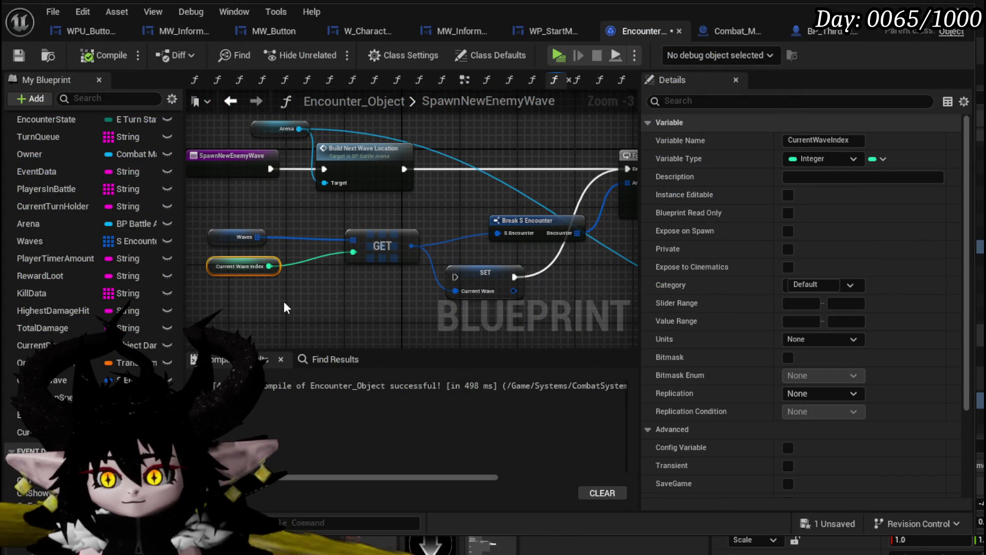
left_click(24, 54)
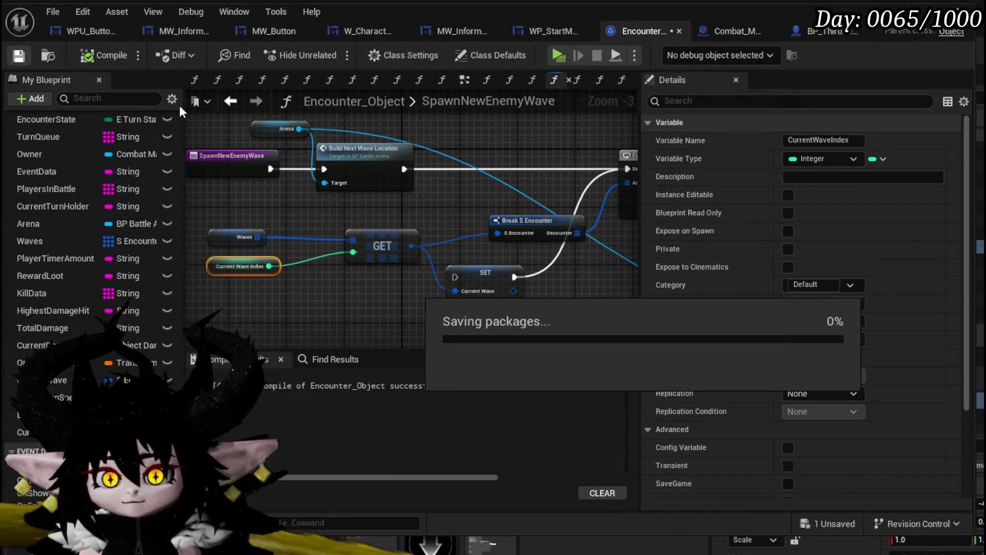
left_click(230, 101)
scroll(337, 280, "up", 4)
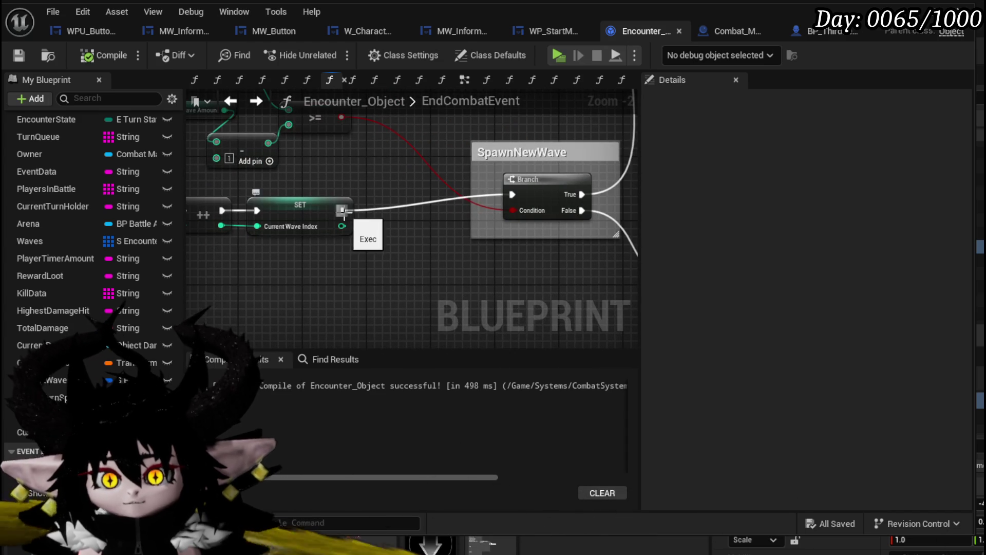
Add a Development Print String after SET Current Wave Index and wire it into the Branch
left_click_drag(343, 211, 383, 211)
type("pri")
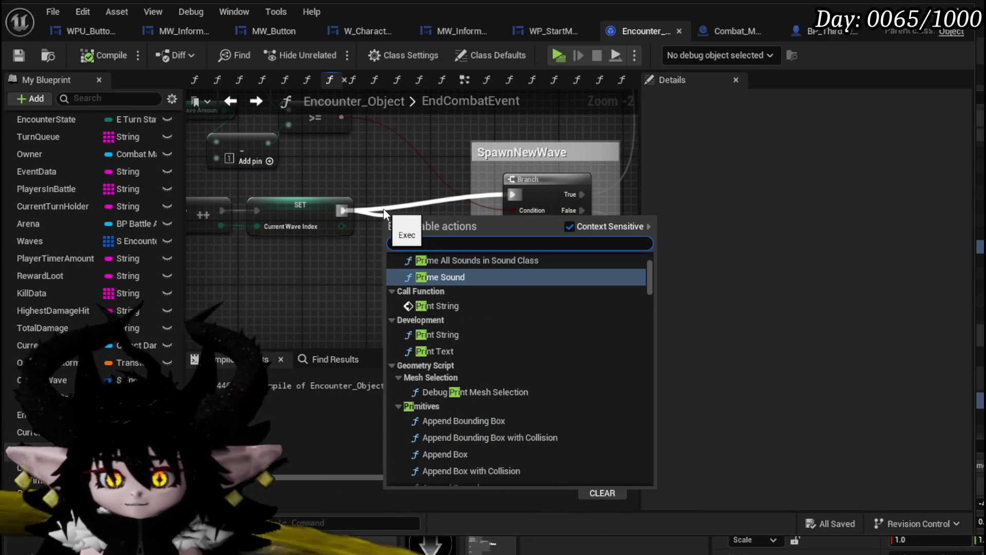
type("nt string")
key("Return")
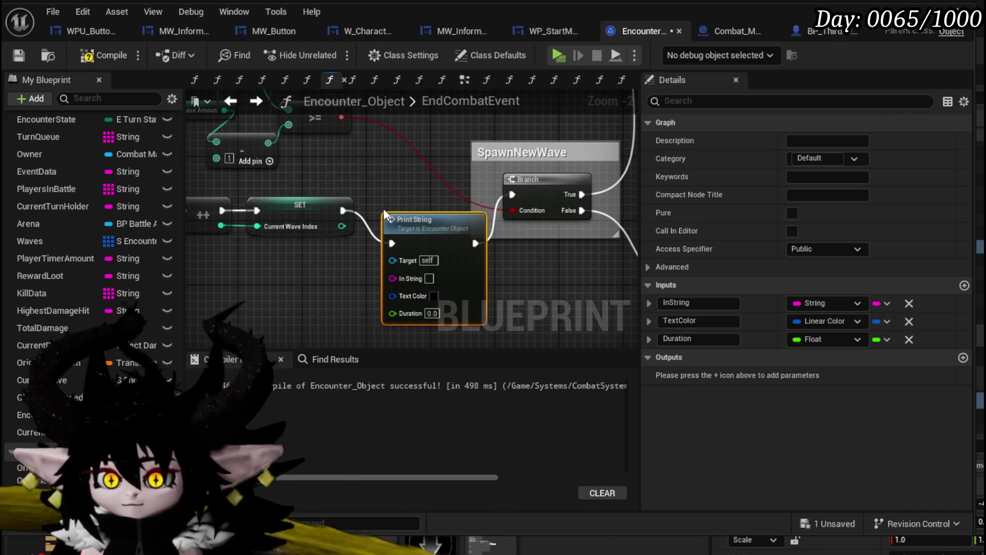
key("Delete")
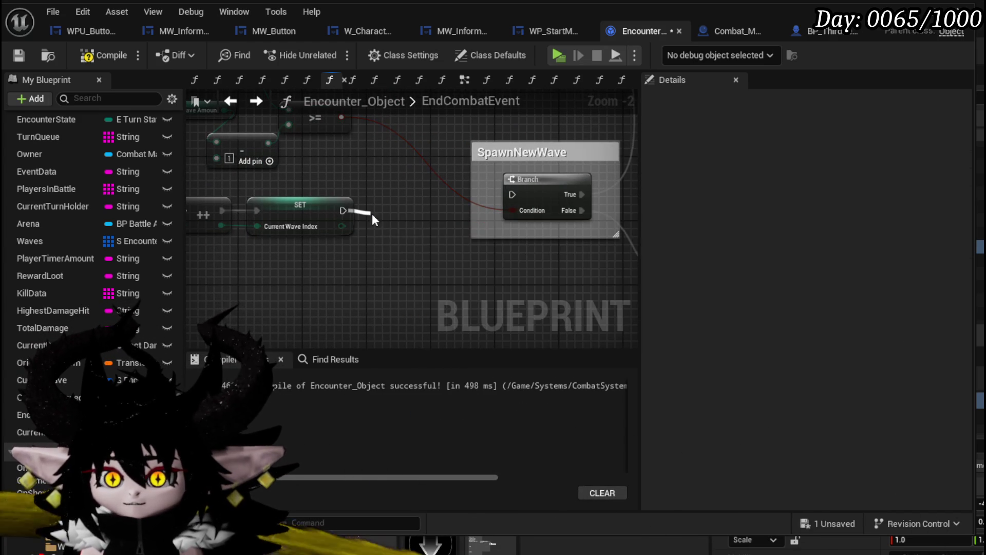
left_click_drag(373, 215, 372, 220)
type("Print St")
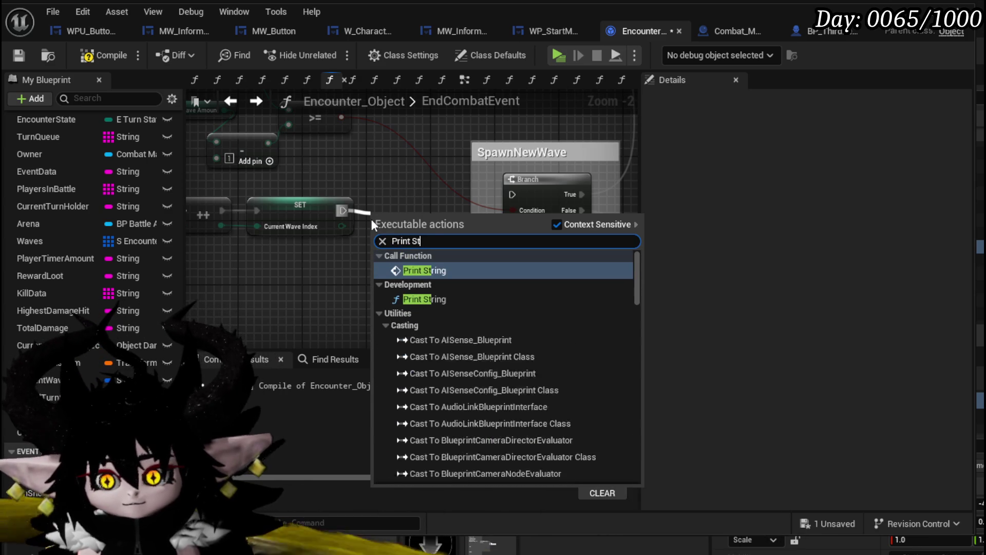
type("ring")
left_click(437, 298)
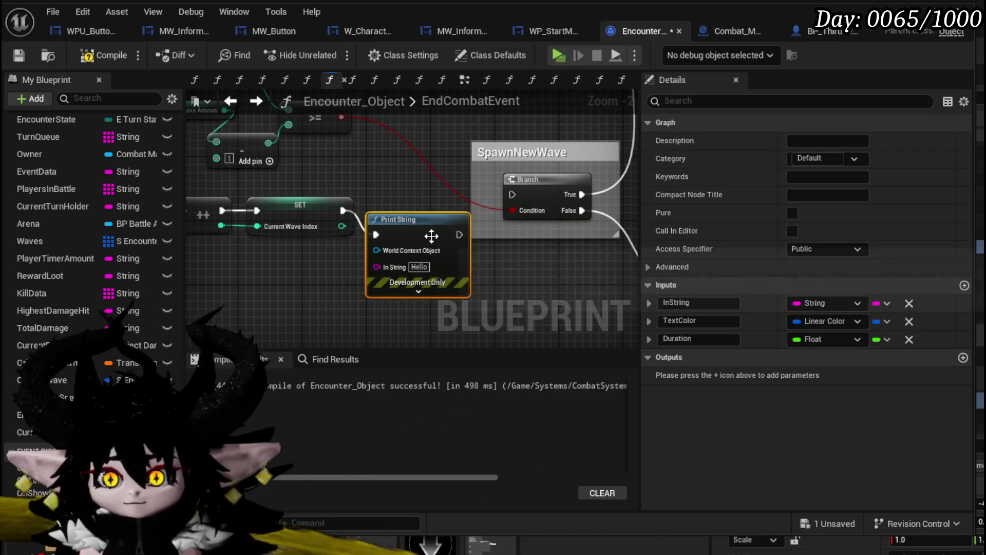
left_click_drag(459, 235, 515, 195)
mouse_move(337, 234)
left_mouse_down()
mouse_move(532, 219)
mouse_move(355, 200)
left_mouse_up()
left_click_drag(447, 227, 259, 223)
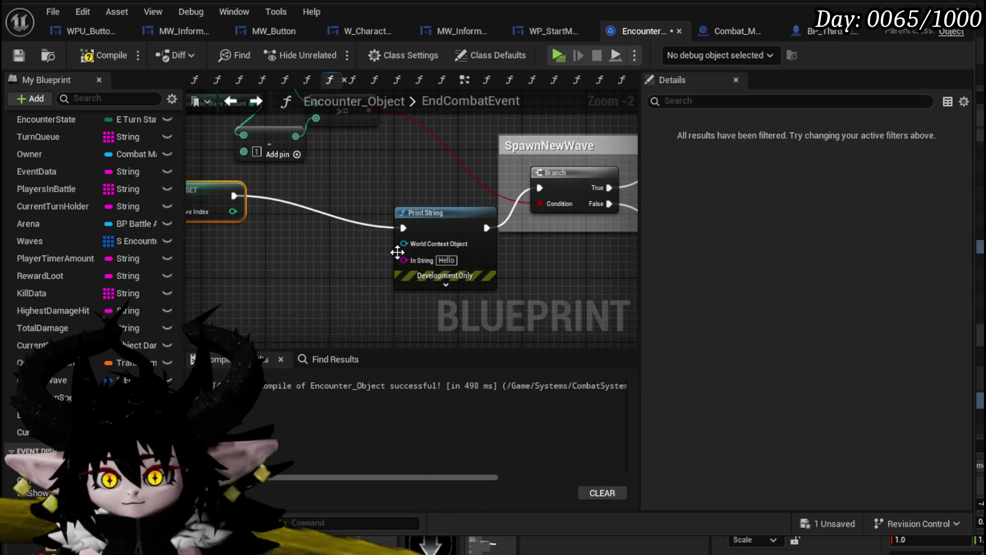
left_click_drag(298, 266, 262, 264)
Add an Append node with WaveIndex feeding the Print String's In String
type("append")
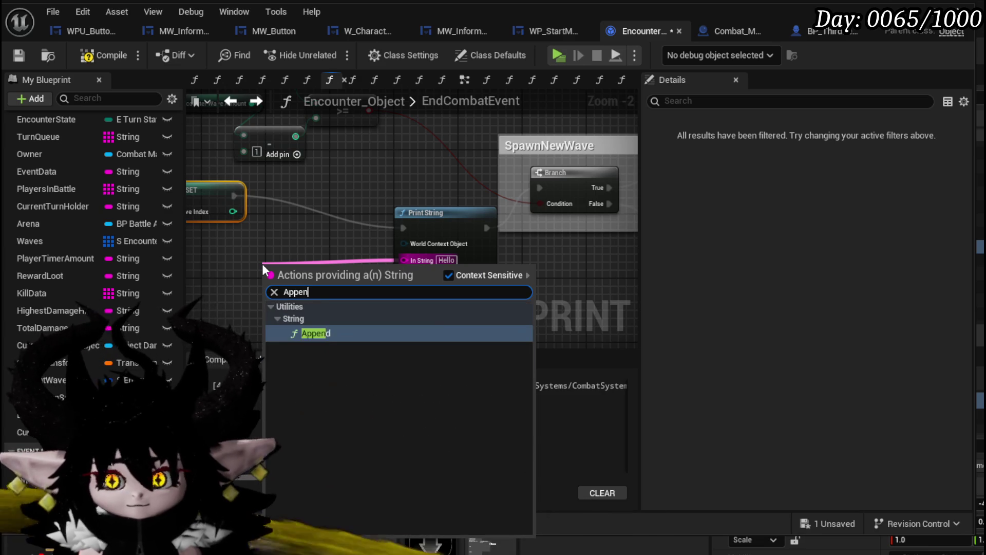
key("Return")
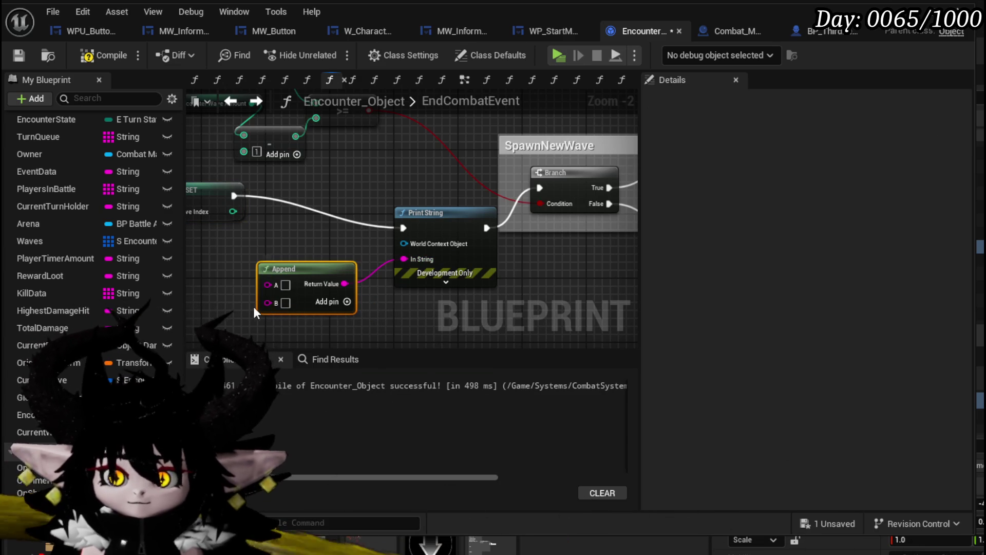
type("Wave")
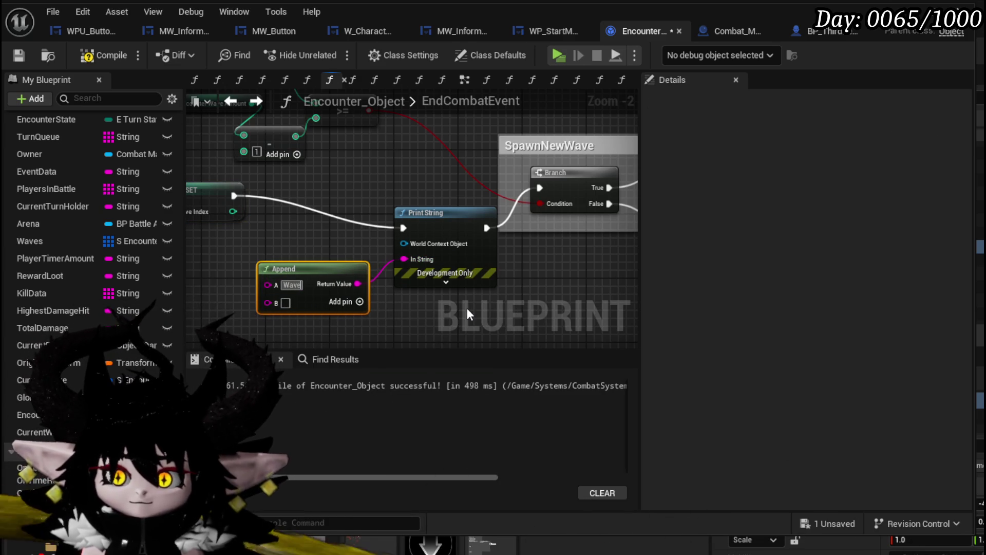
type("Index")
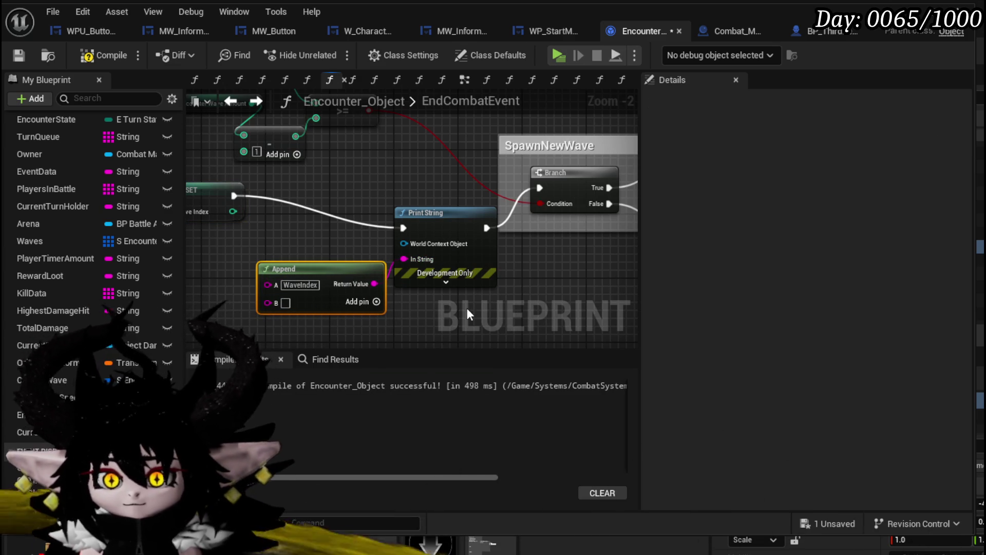
mouse_move(311, 273)
left_mouse_down()
mouse_move(254, 266)
mouse_move(336, 233)
left_mouse_up()
left_click_drag(422, 253, 346, 251)
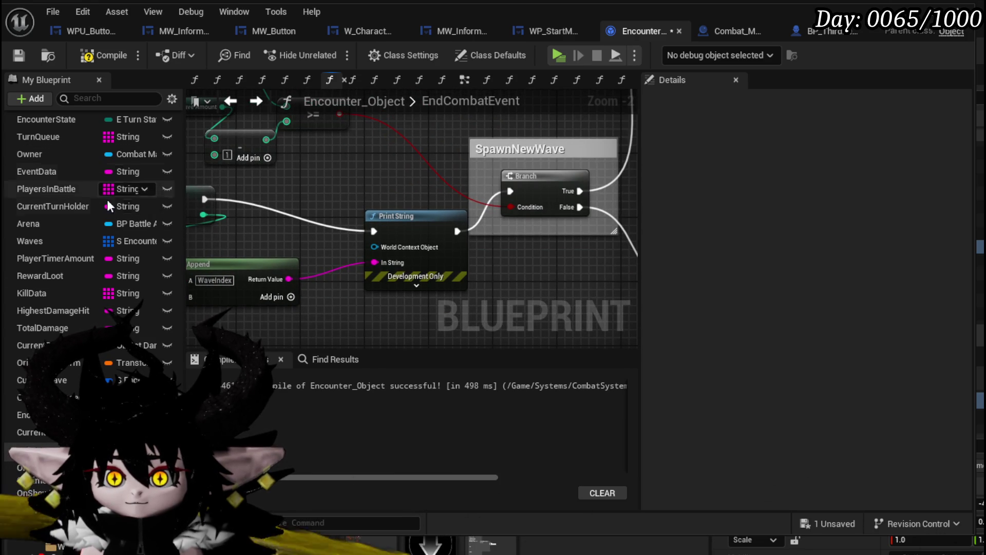
Wire Owner into Print String's World Context Object pin and compile
mouse_move(65, 155)
left_mouse_down()
mouse_move(387, 229)
mouse_move(390, 245)
left_mouse_up()
left_click_drag(356, 174, 458, 208)
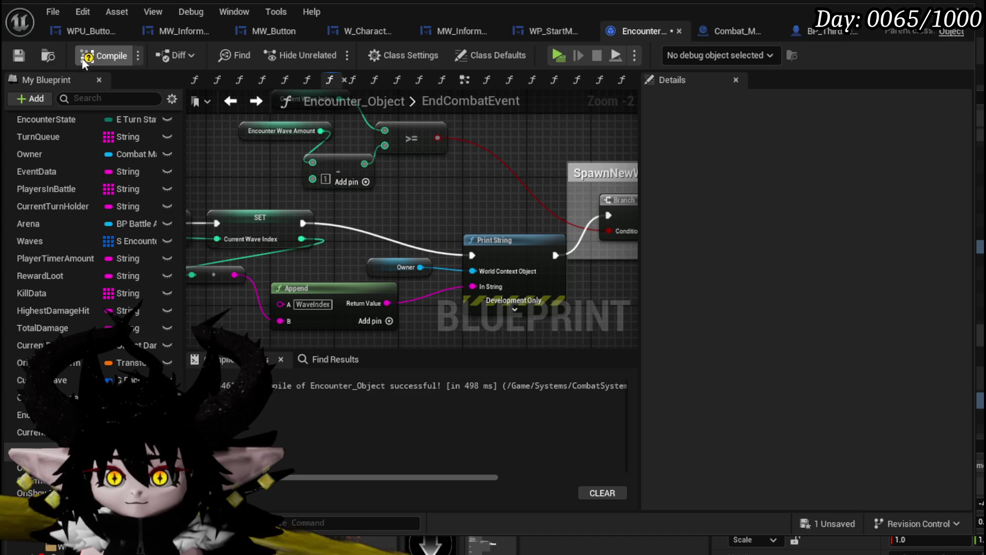
left_click(15, 51)
Set the Print String text colour to red with a 70-second duration, then save
left_click_drag(507, 308, 359, 236)
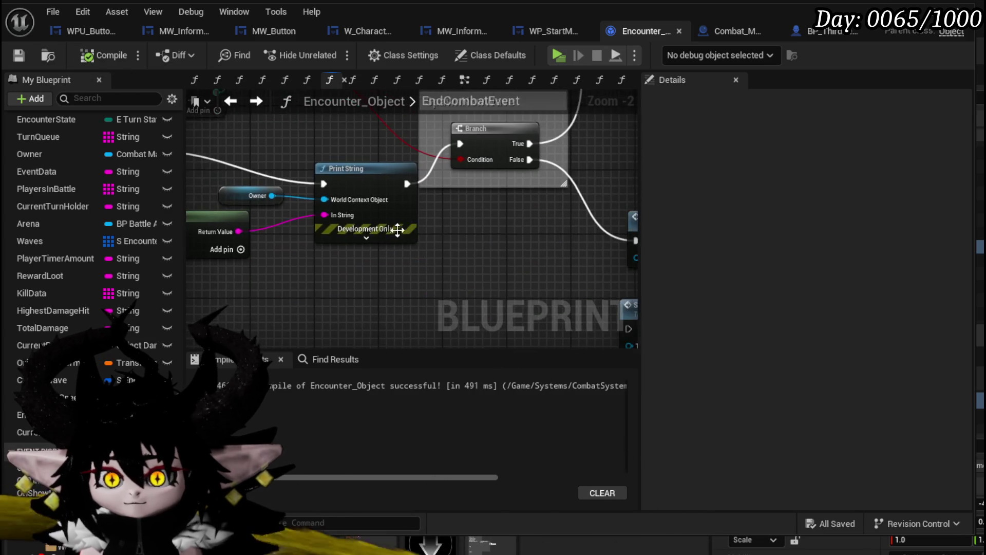
left_click(365, 238)
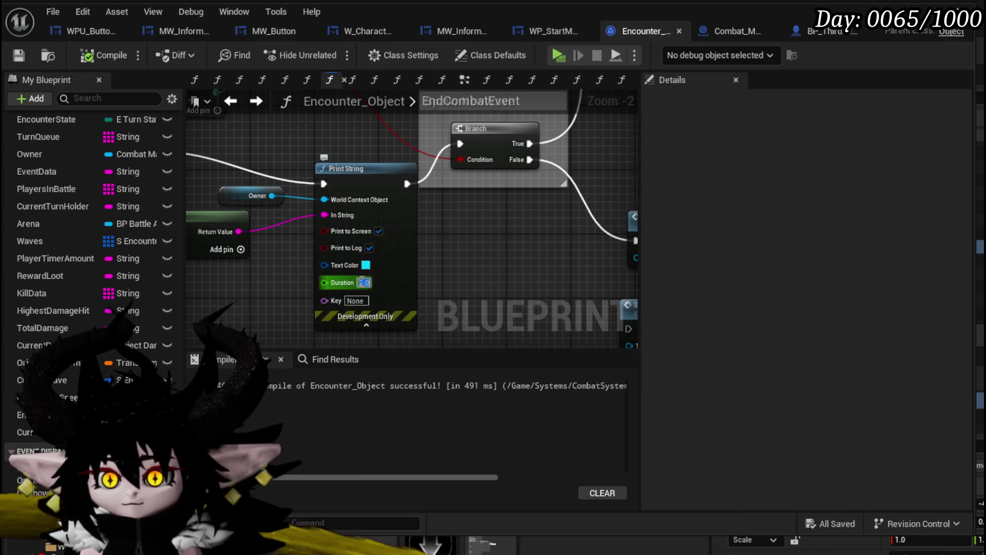
left_click(365, 265)
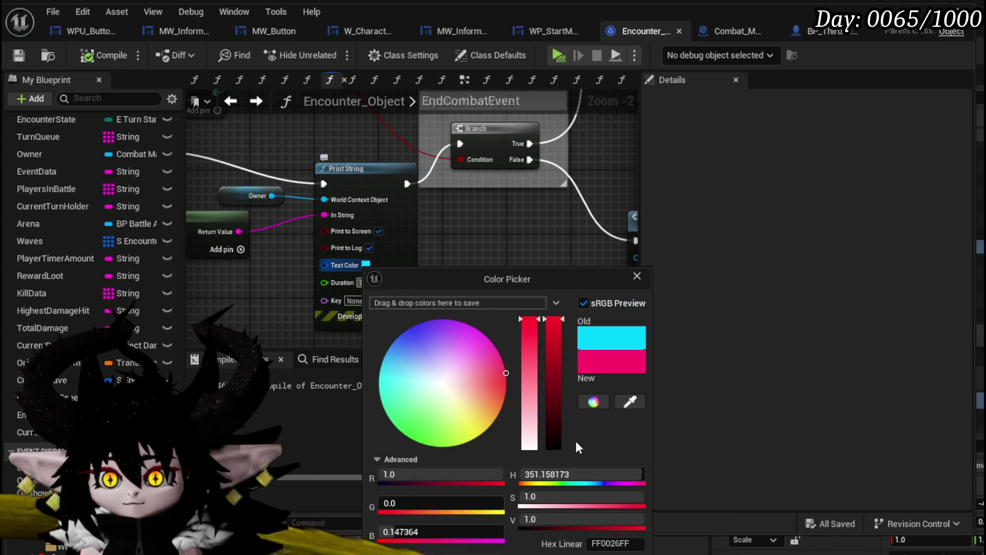
key("Escape")
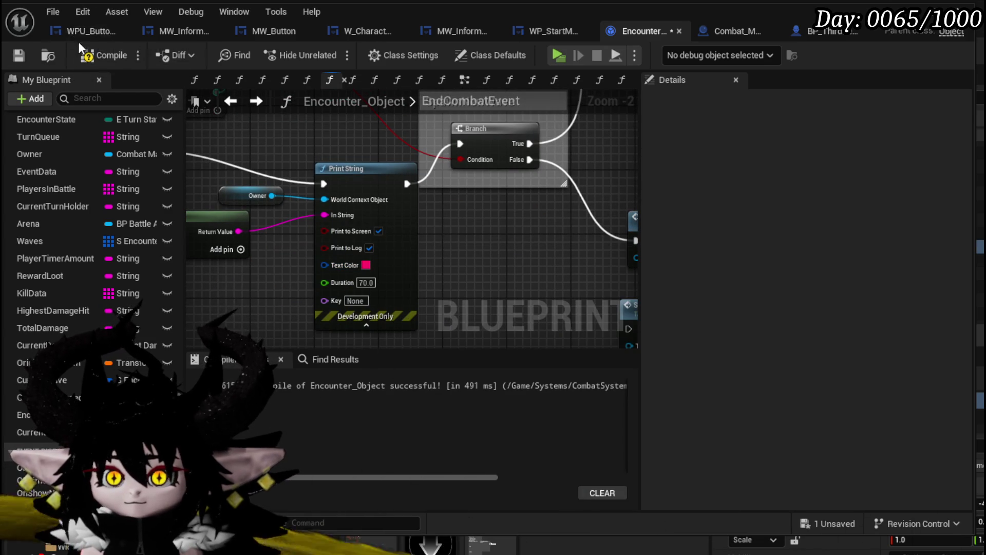
left_click(18, 56)
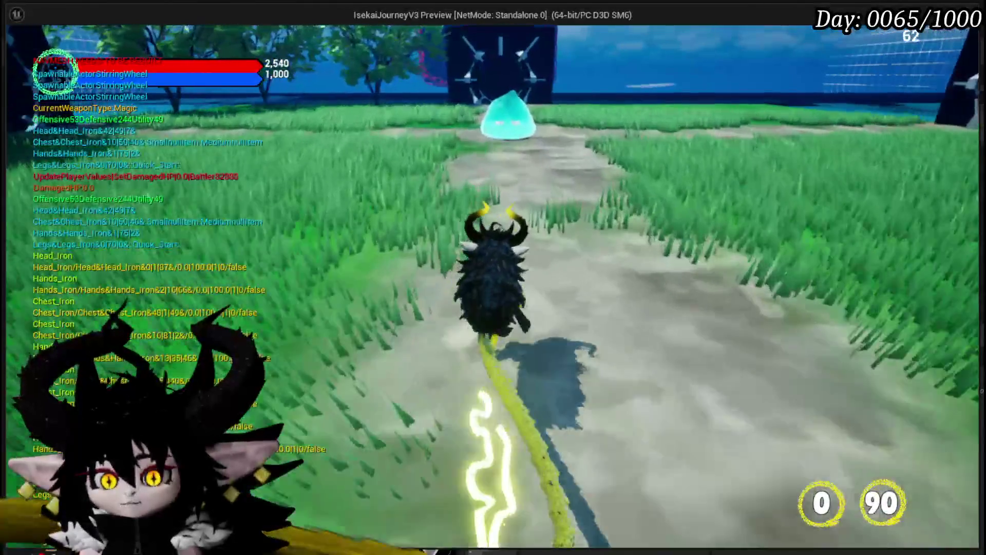
Start an encounter with the cyan slime and play Giga Draw, Power Up and Claw
key("w")
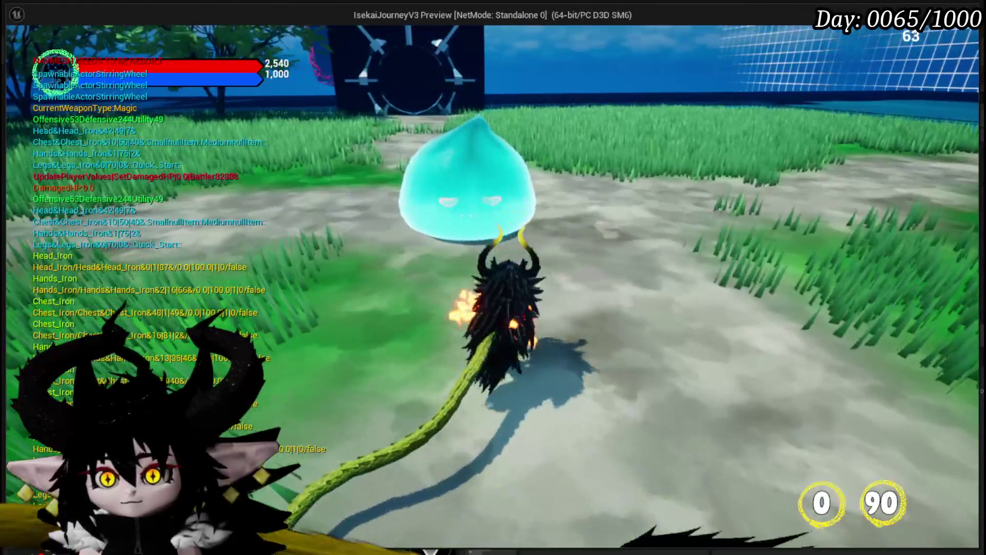
key("e")
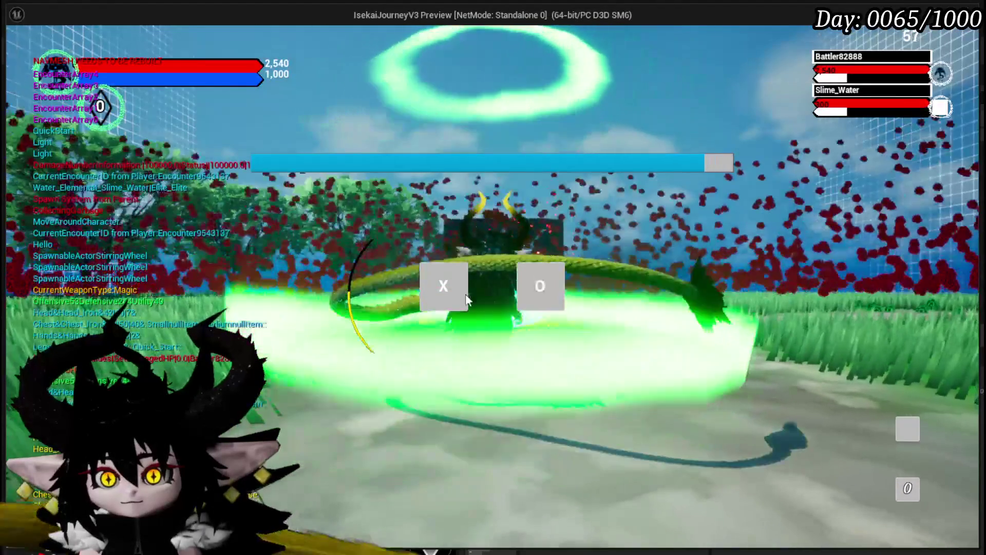
left_click(432, 287)
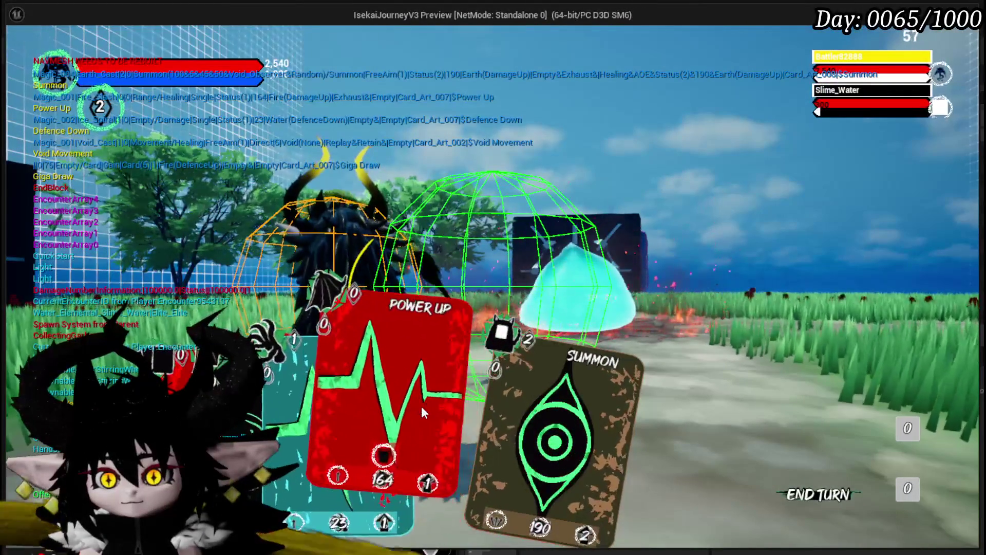
left_click(231, 400)
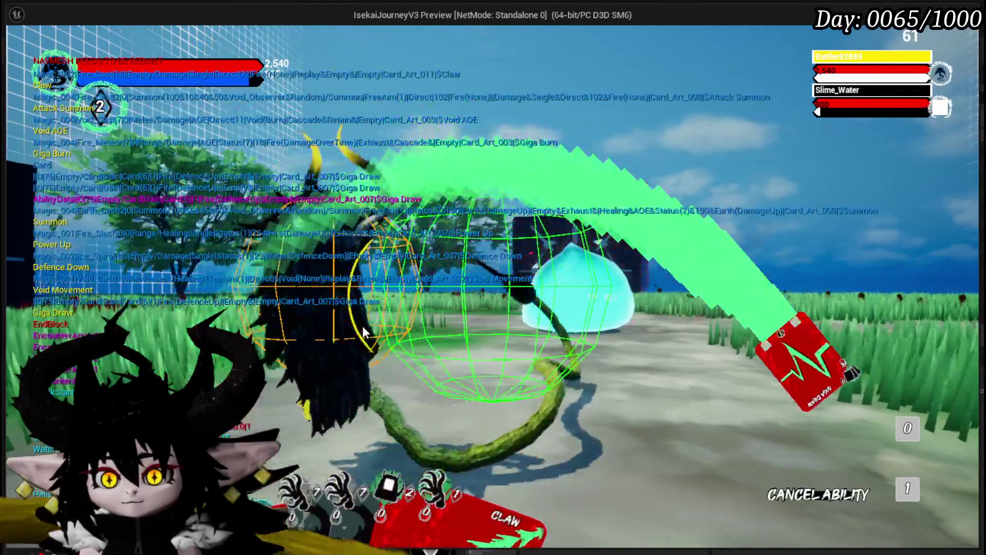
left_click(369, 347)
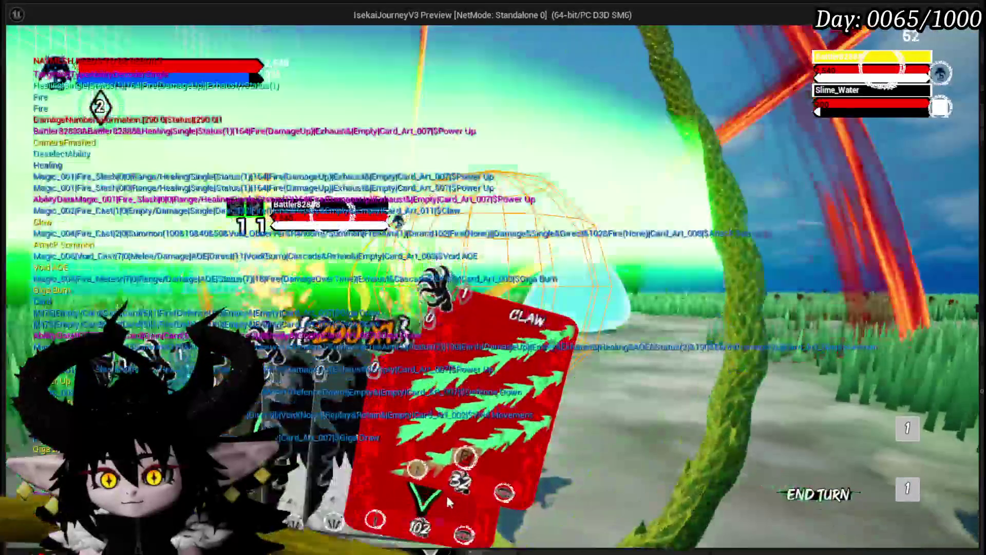
left_click(446, 493)
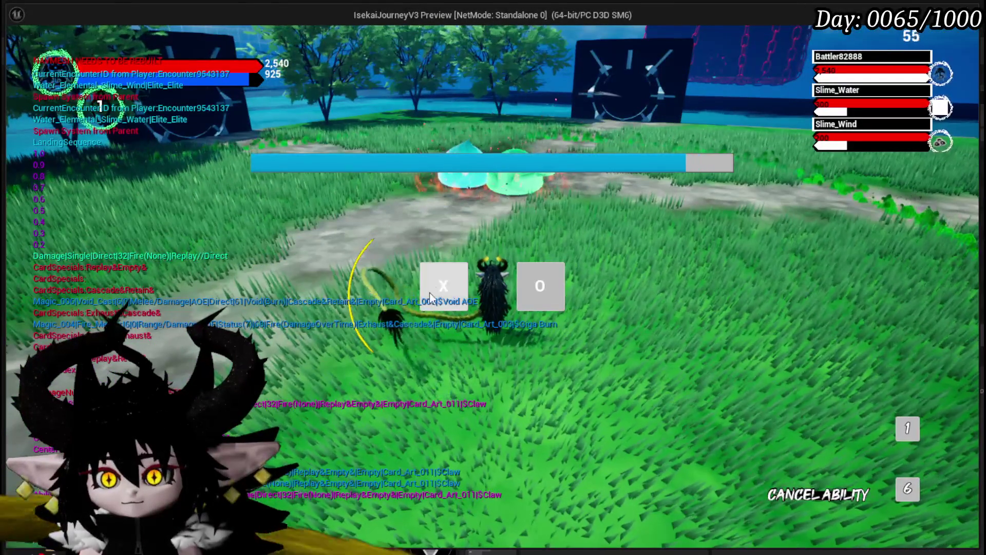
Continue the fight and cast Main Attack on the targeted slimes
left_click(430, 298)
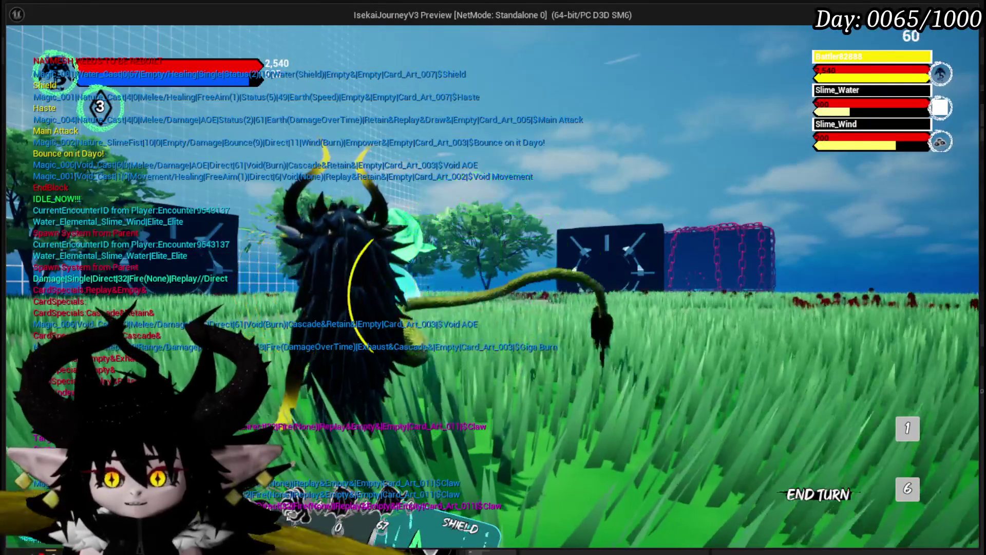
key("1")
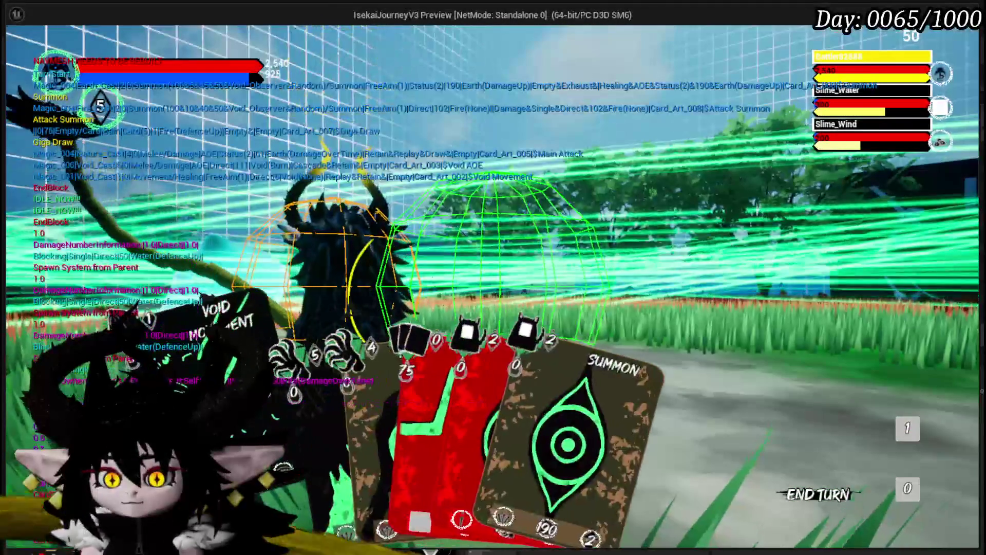
left_click(356, 407)
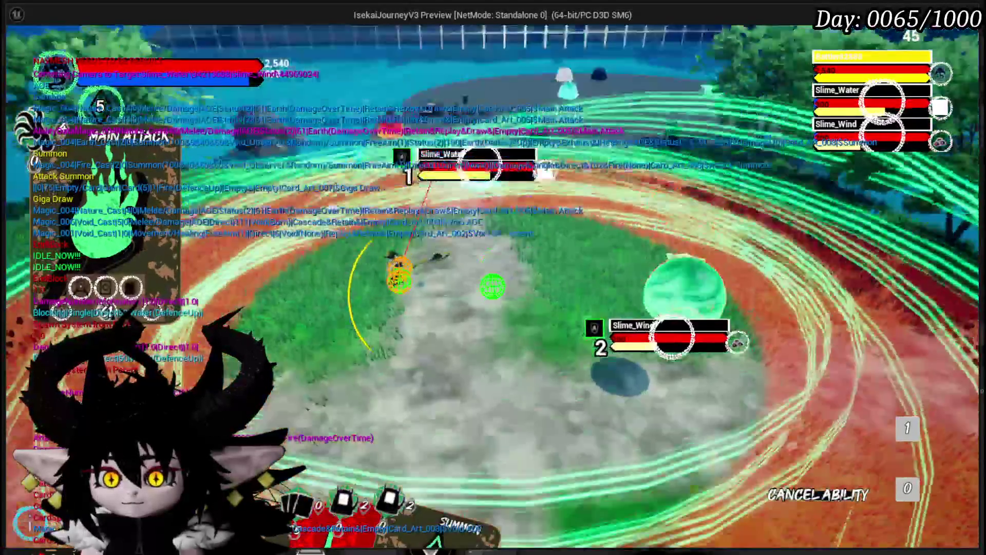
left_click(486, 278)
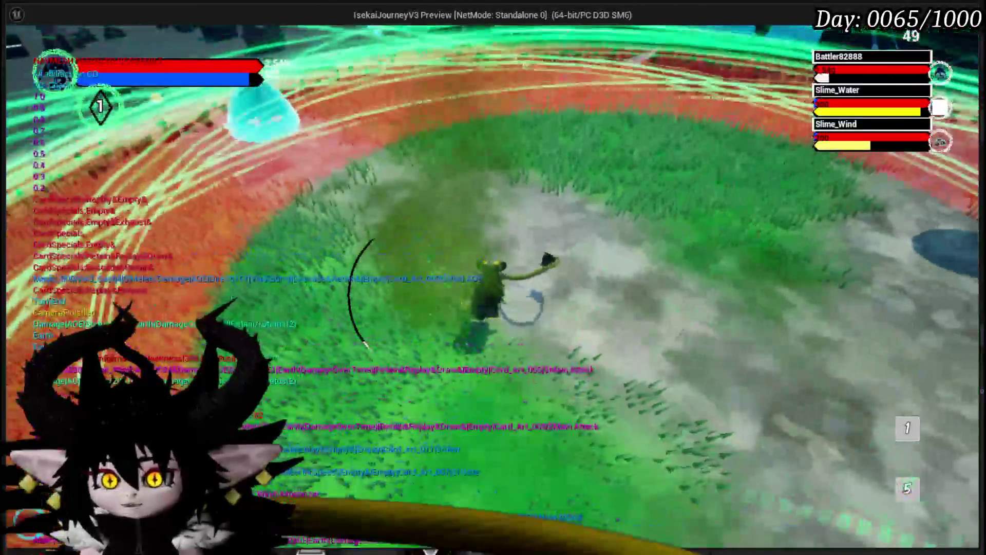
Log 'Camera moves wrongly on AOE attacks' in the pause menu's To Do List, then resume
key("Escape")
left_click(536, 235)
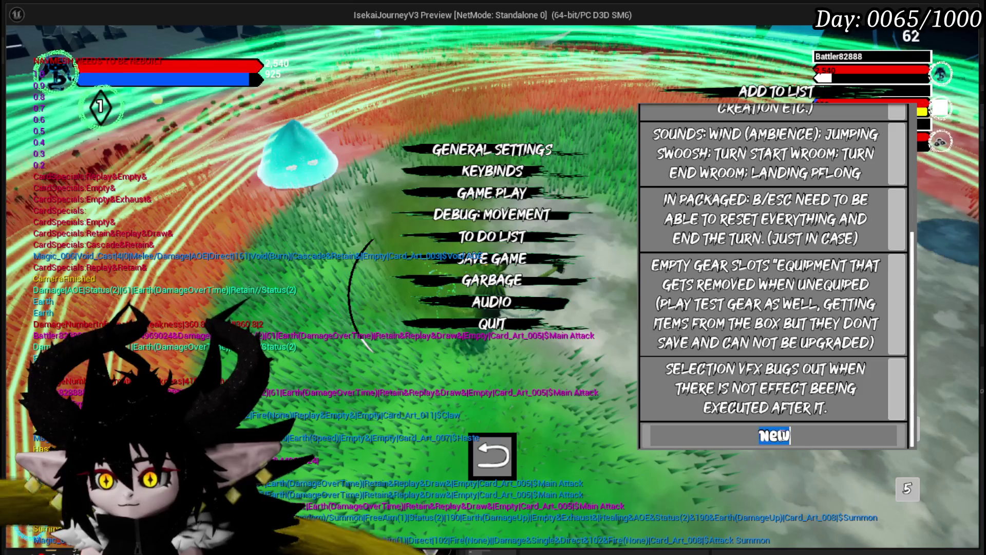
type("a moves")
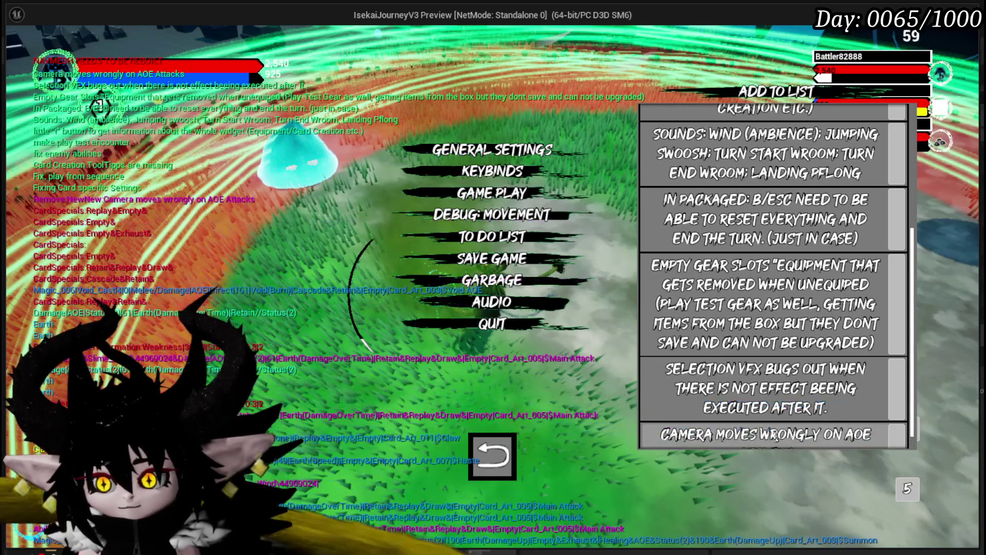
key("Escape")
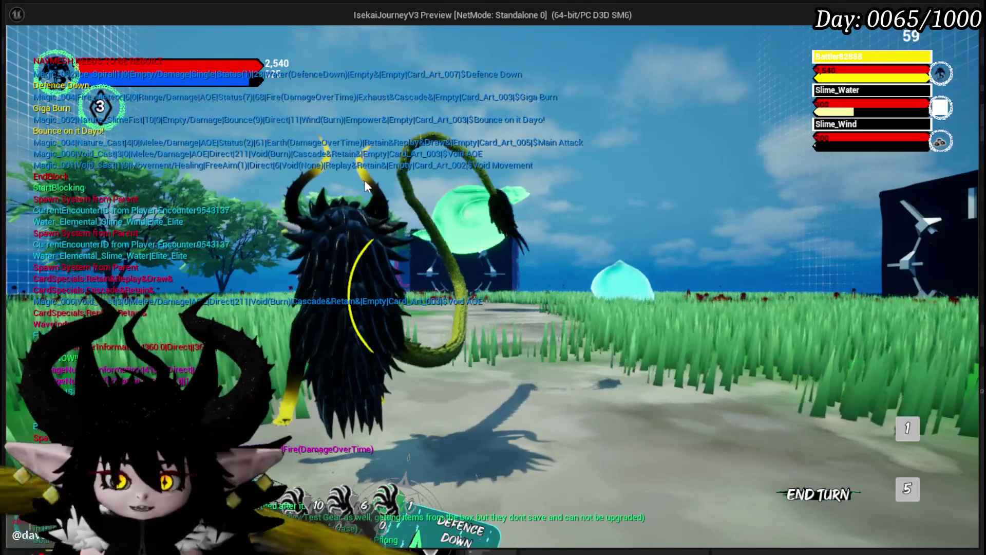
Stop the play-test, save the level, and review Encounter_Object's EndCombatEvent graph
key("Escape")
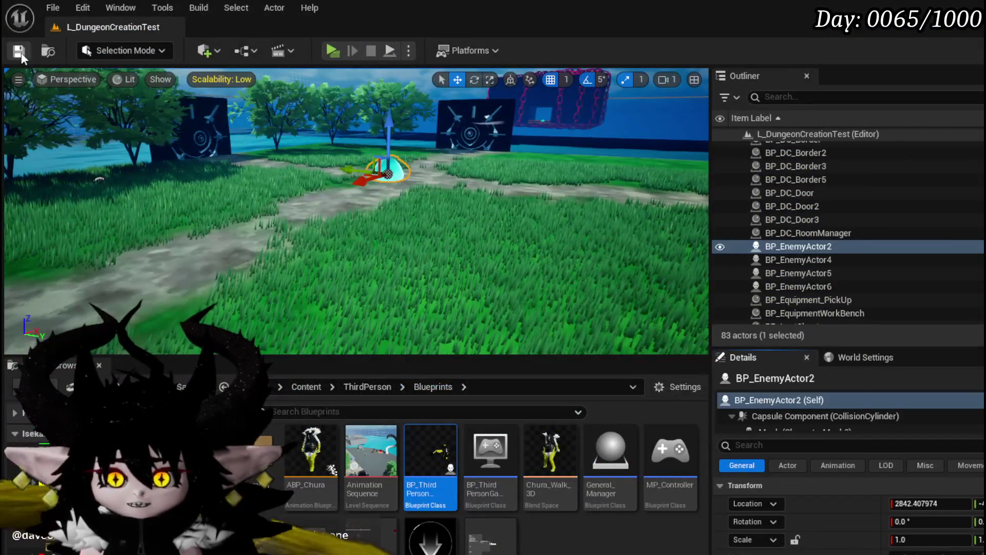
left_click(20, 53)
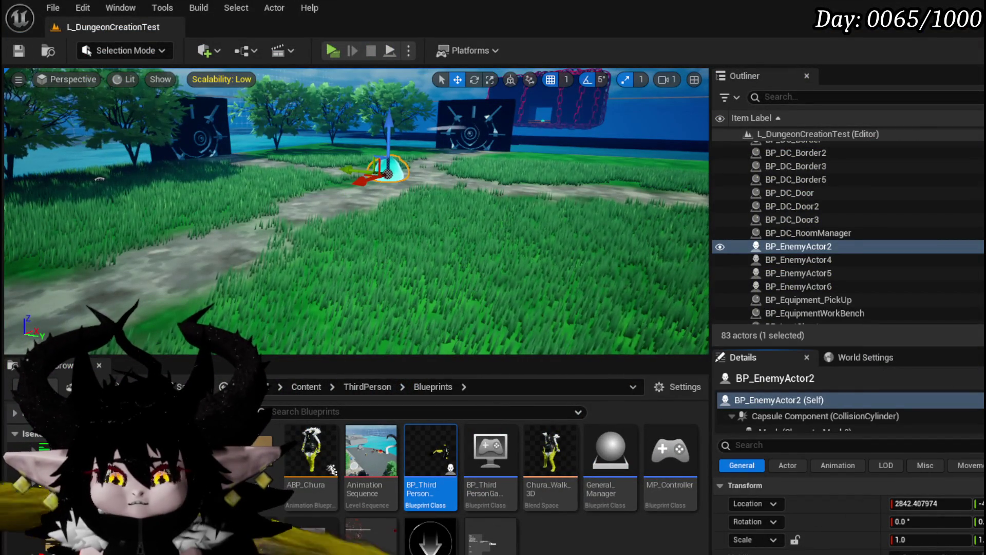
key("alt+Tab")
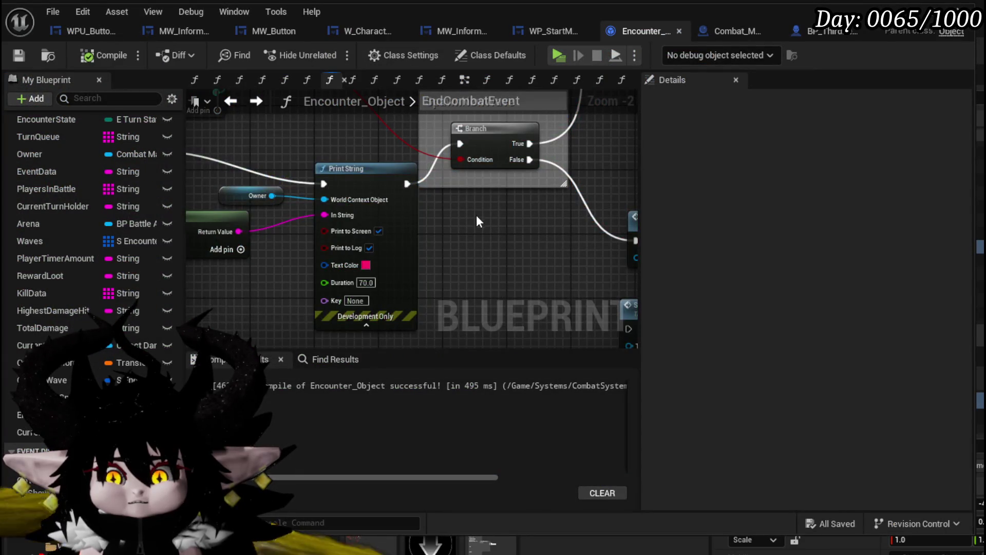
scroll(476, 215, "down", 2)
left_click_drag(255, 252, 372, 294)
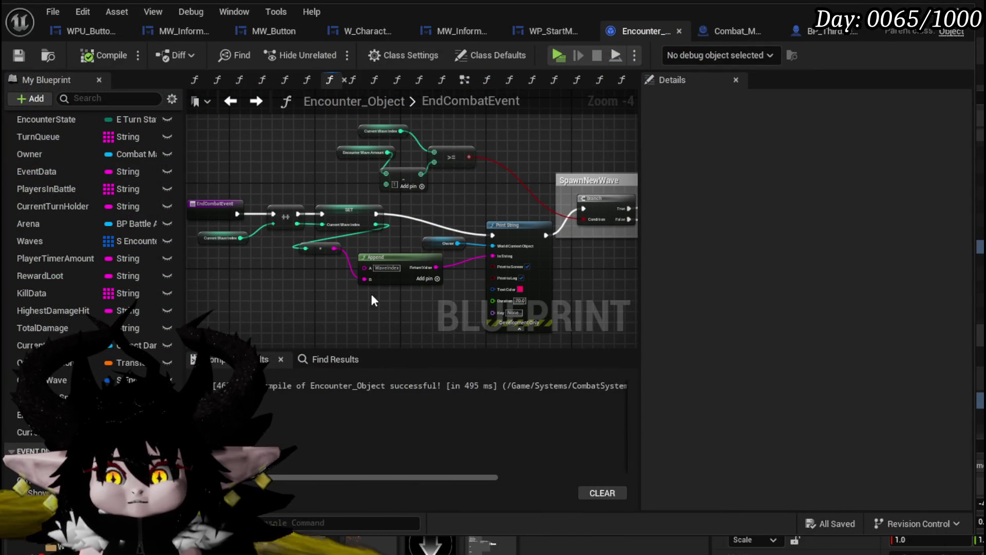
left_click_drag(412, 239, 174, 243)
mouse_move(458, 234)
left_mouse_down()
mouse_move(467, 233)
mouse_move(341, 335)
mouse_move(400, 242)
mouse_move(293, 220)
mouse_move(264, 238)
mouse_move(668, 206)
left_mouse_up()
left_click_drag(178, 180, 255, 223)
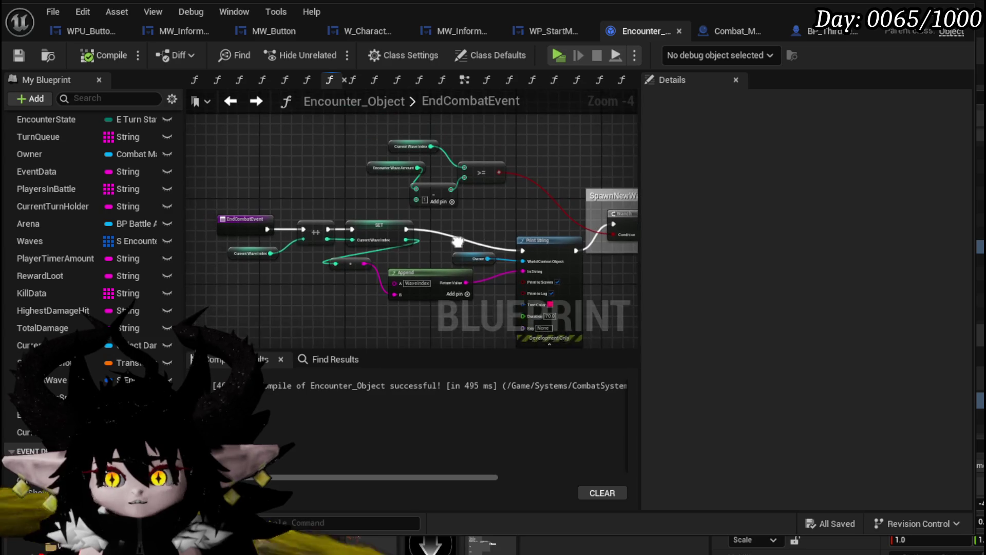
scroll(171, 273, "up", 5)
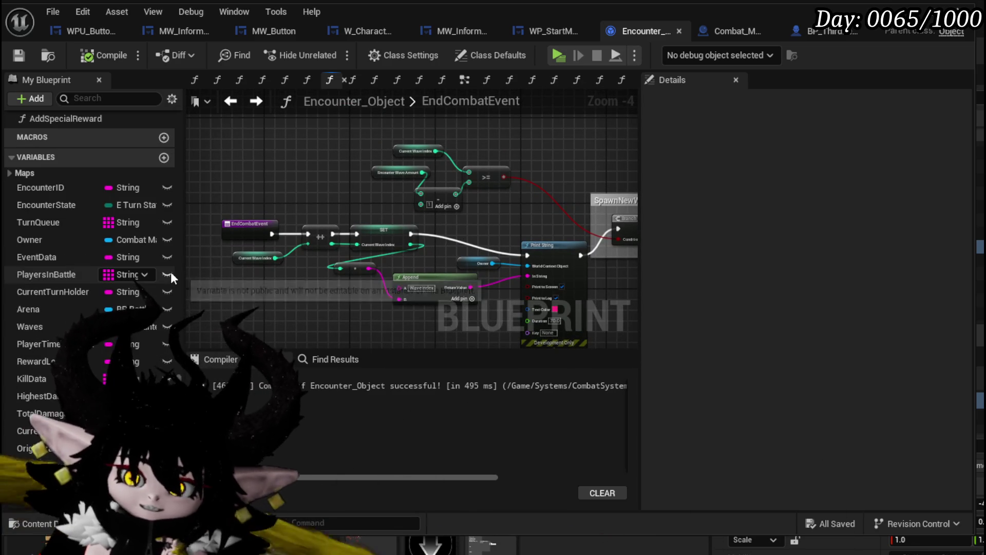
scroll(171, 272, "up", 15)
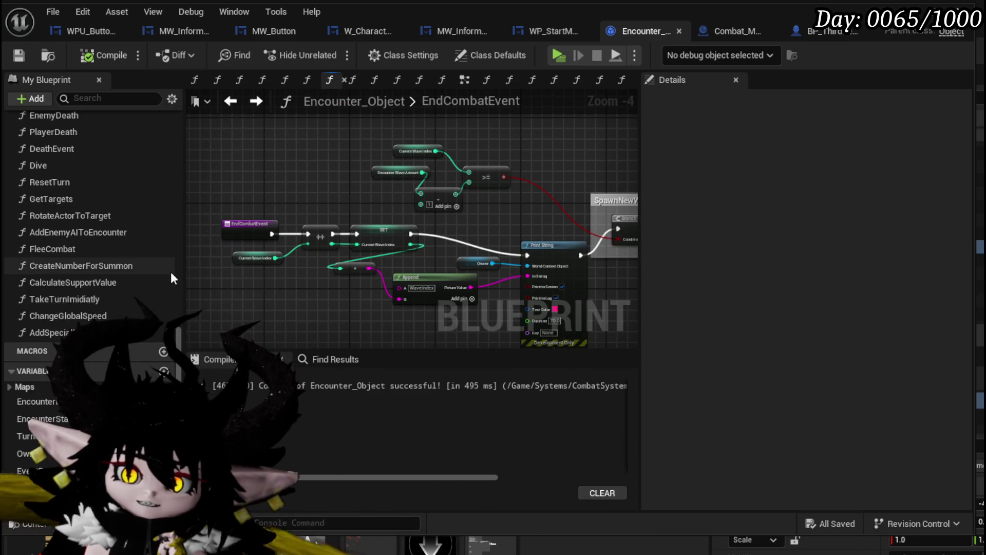
scroll(173, 270, "up", 5)
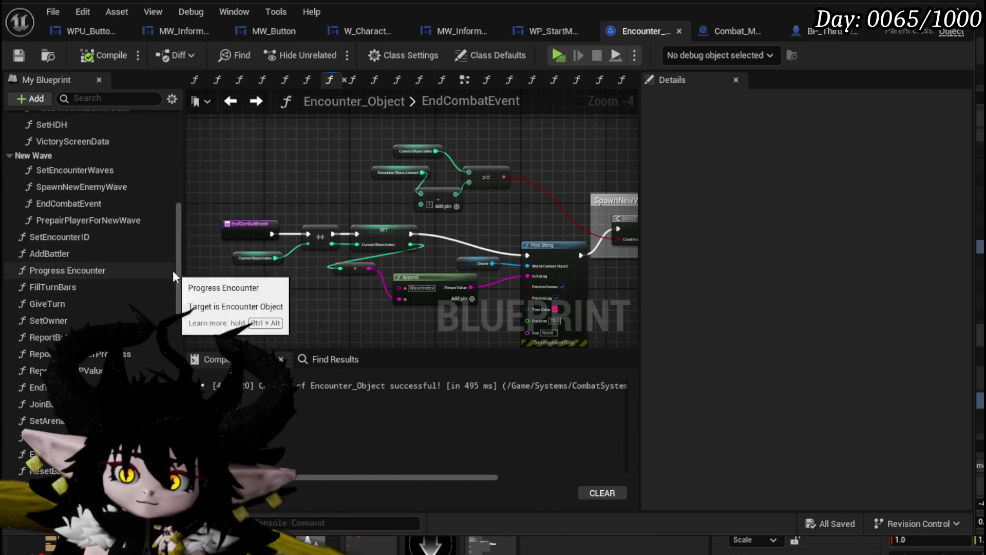
Open the SpawnNewEnemyWave graph and rearrange the For Each Loop and Build Next Wave Location nodes
double_click(122, 276)
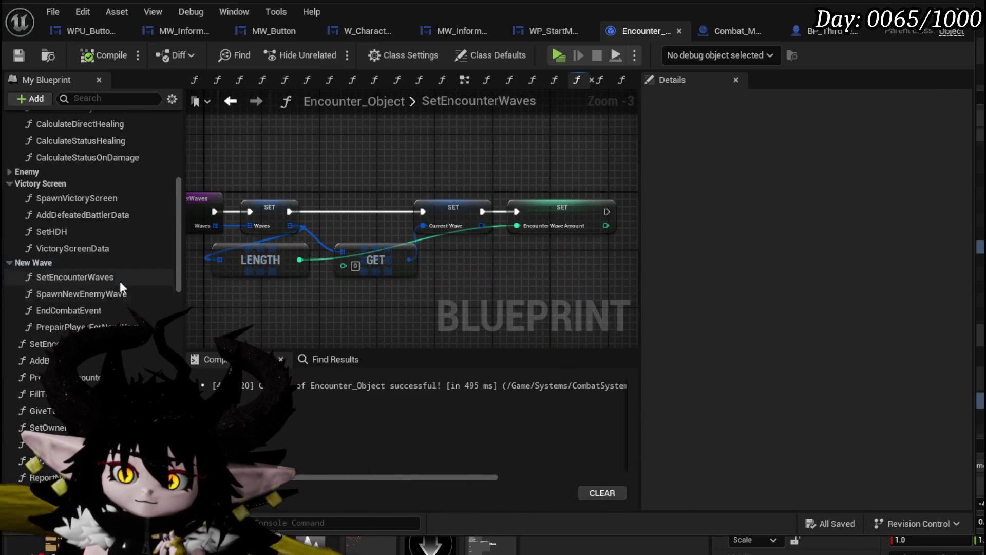
double_click(110, 292)
scroll(341, 183, "down", 3)
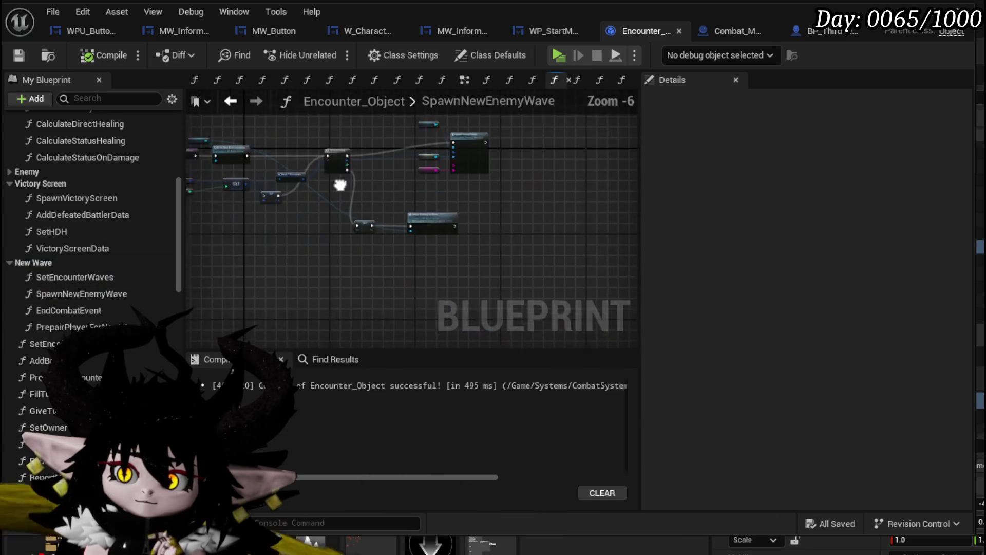
scroll(328, 179, "up", 4)
left_click_drag(369, 184, 352, 310)
scroll(351, 310, "down", 2)
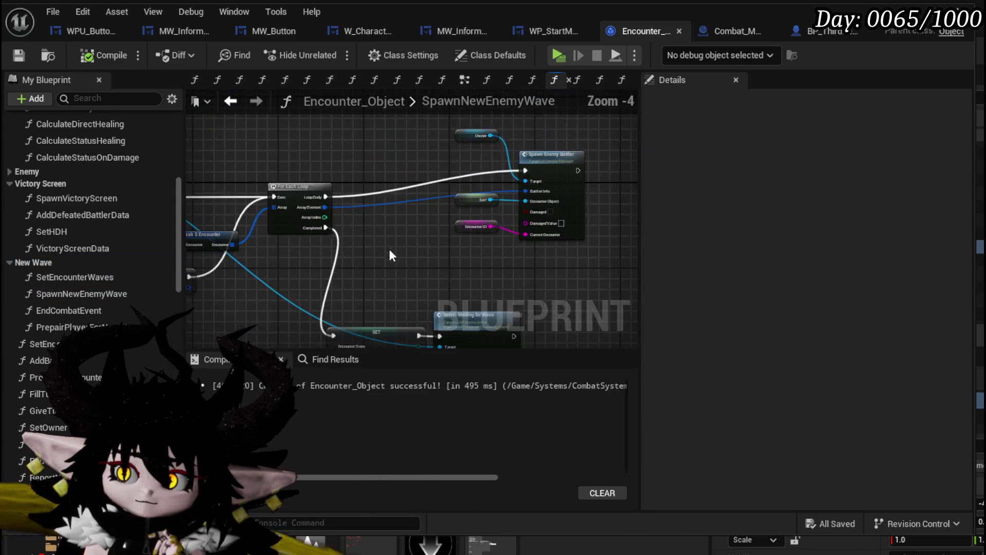
left_click_drag(388, 247, 506, 249)
left_click_drag(354, 259, 452, 259)
scroll(231, 268, "up", 2)
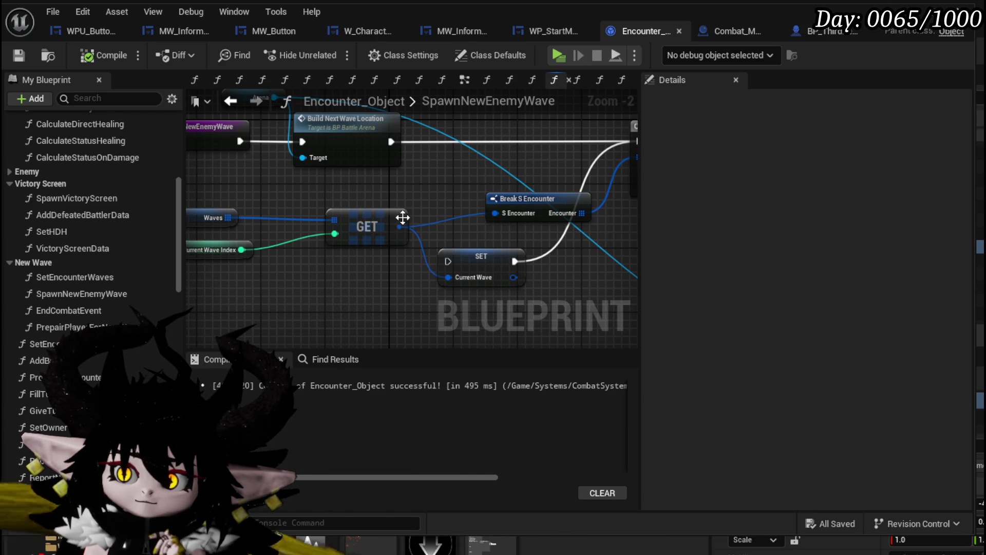
mouse_move(401, 226)
left_mouse_down()
mouse_move(274, 235)
mouse_move(2, 217)
mouse_move(527, 246)
mouse_move(482, 231)
left_mouse_up()
mouse_move(420, 225)
left_mouse_down()
mouse_move(313, 234)
mouse_move(368, 257)
left_mouse_up()
mouse_move(278, 216)
left_mouse_down()
mouse_move(401, 159)
mouse_move(408, 168)
left_mouse_up()
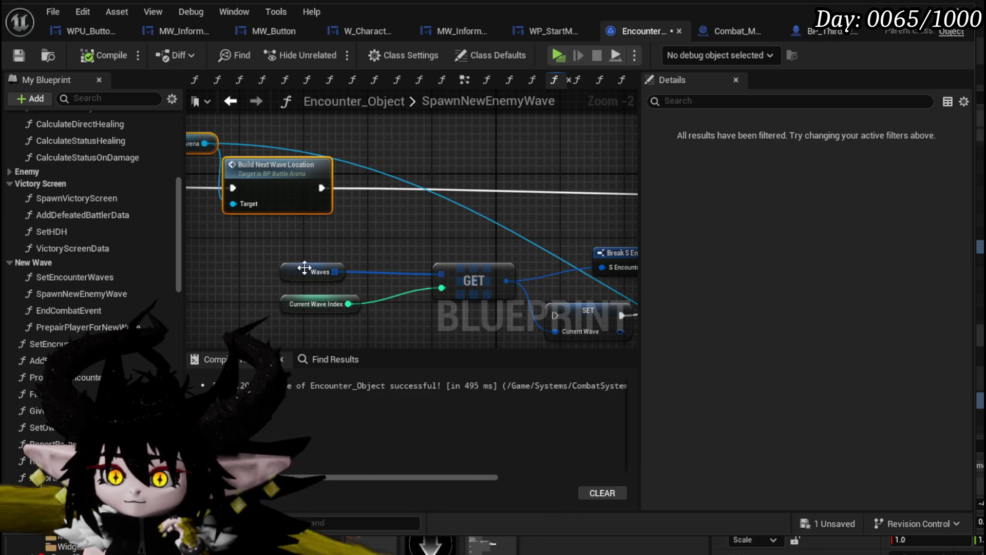
left_click(343, 252)
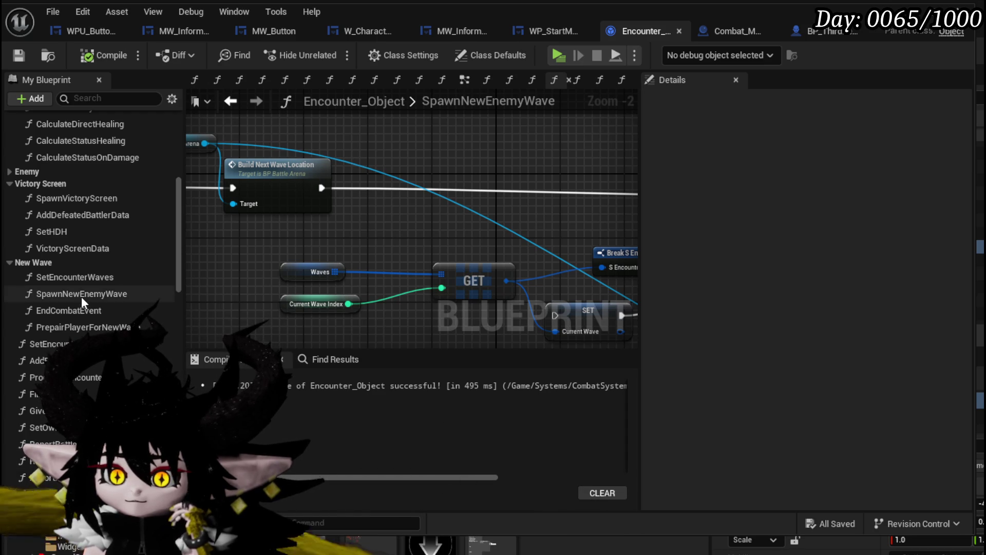
Delete the SET Current Wave node and save the Blueprint
left_click_drag(587, 299, 444, 232)
left_click(445, 242)
key("Delete")
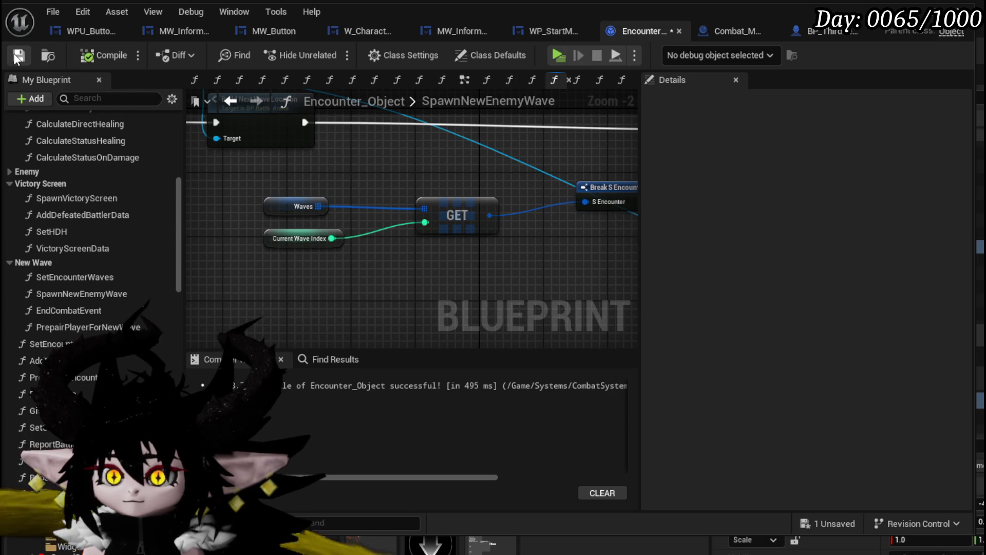
key("ctrl+s")
Tidy the Owner, Waves, GET and Break S Encounter nodes, then save again
left_click_drag(483, 176, 174, 210)
mouse_move(518, 247)
left_mouse_down()
mouse_move(269, 260)
mouse_move(326, 298)
mouse_move(370, 302)
left_mouse_up()
left_click_drag(465, 134, 465, 160)
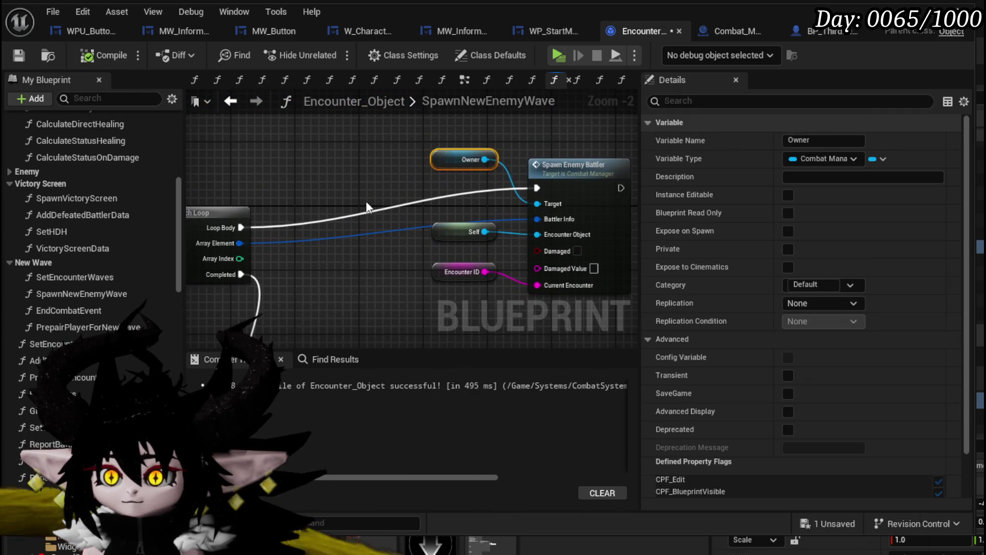
mouse_move(339, 307)
left_mouse_down()
mouse_move(375, 238)
mouse_move(524, 224)
mouse_move(317, 225)
mouse_move(458, 211)
left_mouse_up()
left_click_drag(314, 239, 594, 223)
mouse_move(221, 249)
left_mouse_down()
mouse_move(364, 205)
mouse_move(591, 181)
left_mouse_up()
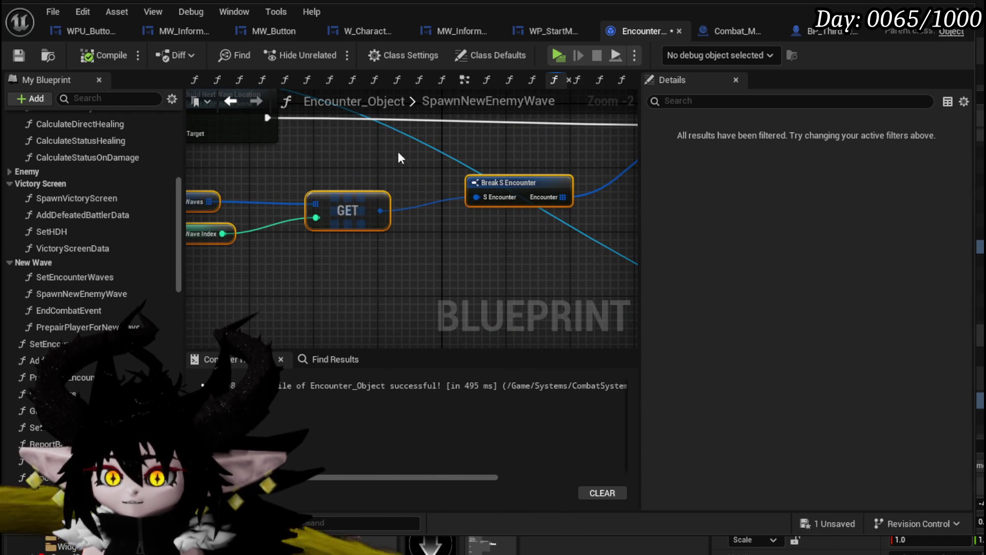
left_click_drag(400, 156, 511, 212)
key("ctrl+s")
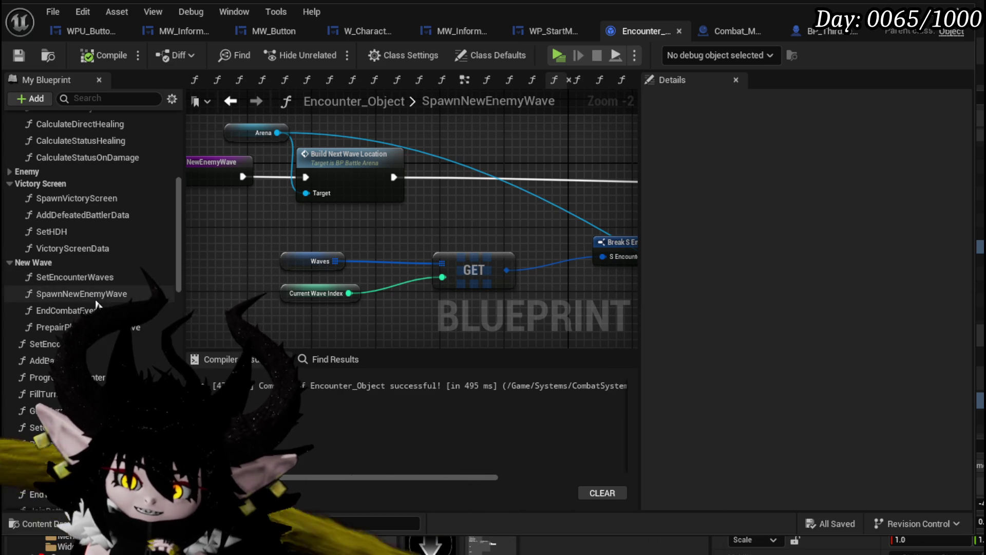
In SetEncounterWaves, move the GET and Current Wave setter up, wire Waves SET to Encounter Wave Amount, save
left_click(93, 279)
double_click(92, 278)
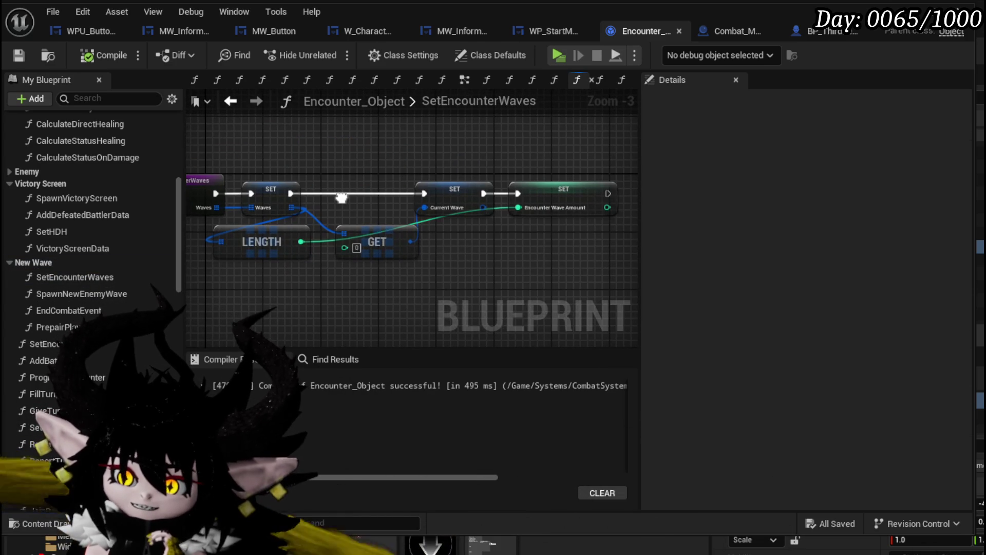
left_click_drag(342, 197, 303, 218)
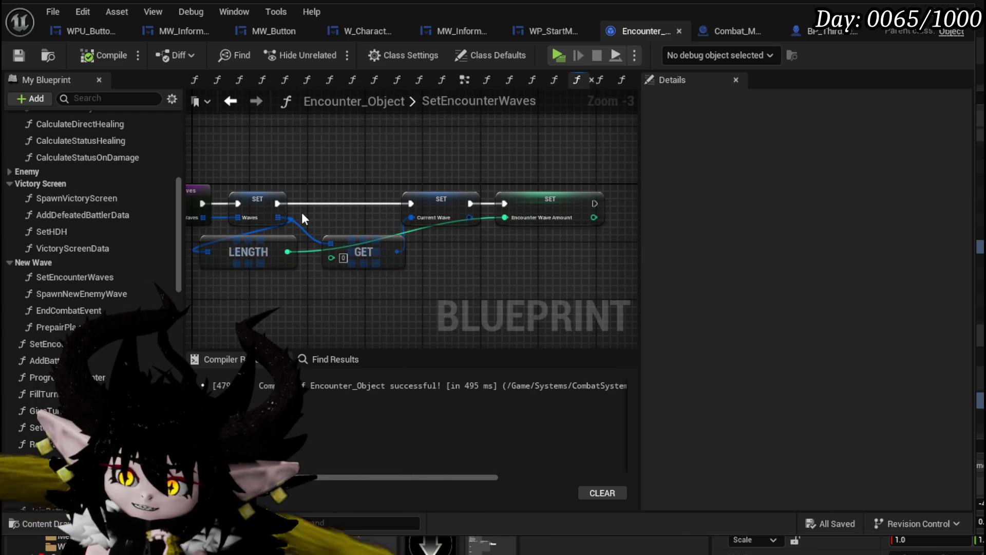
left_click(470, 194, "shift")
left_click_drag(355, 237, 355, 193)
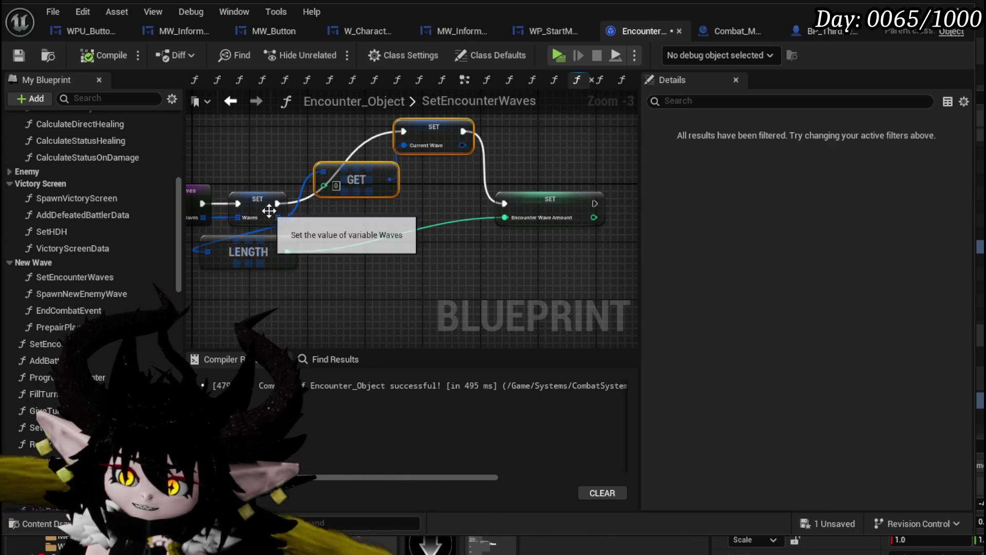
left_click_drag(455, 216, 506, 208)
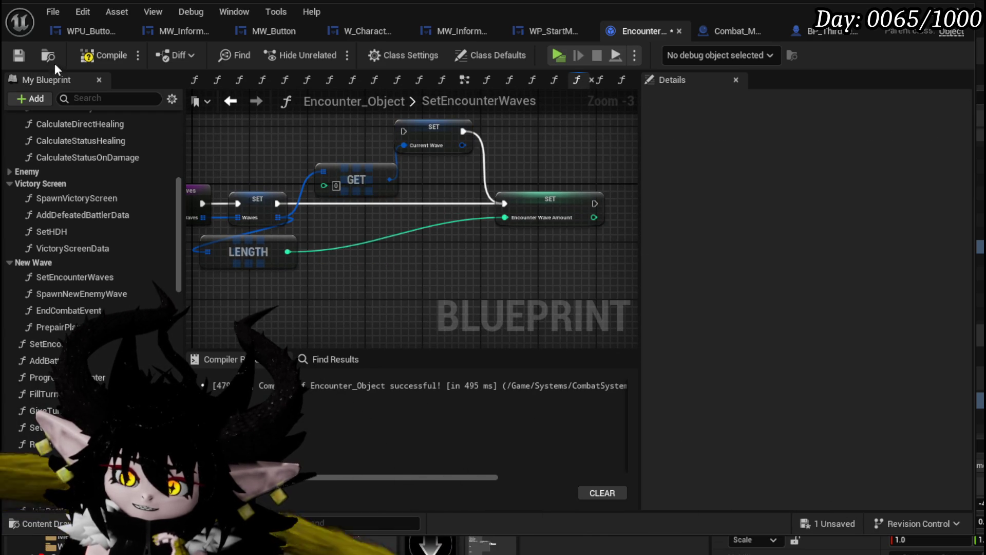
left_click(17, 58)
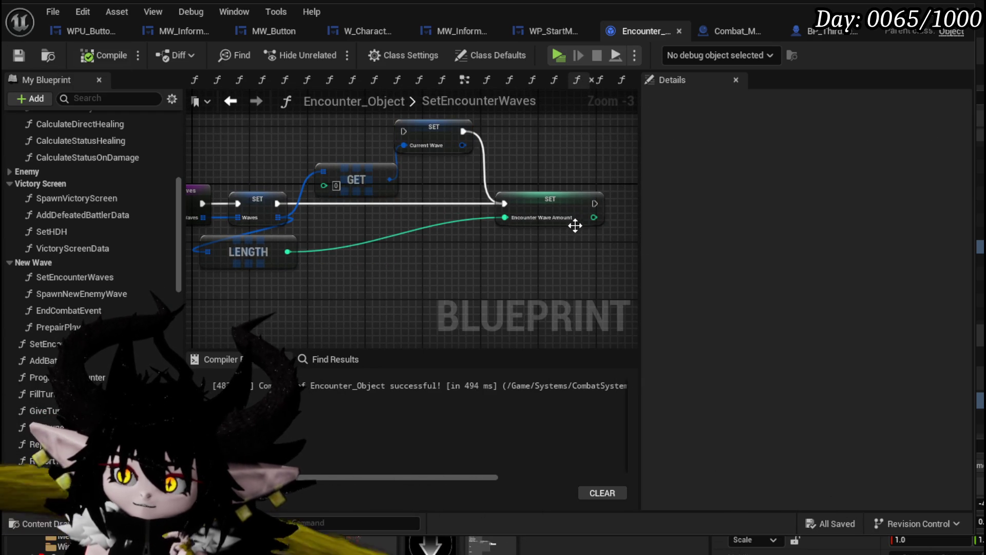
Shift the Encounter Wave Amount setter left, save, and reopen the SpawnNewEnemyWave graph
left_click_drag(459, 218, 431, 209)
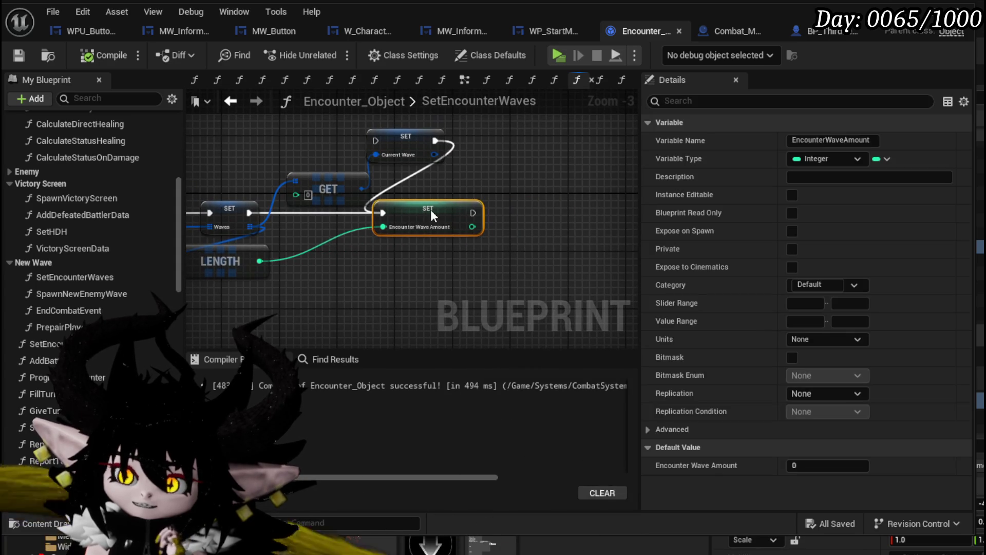
left_click(474, 189)
left_click(30, 55)
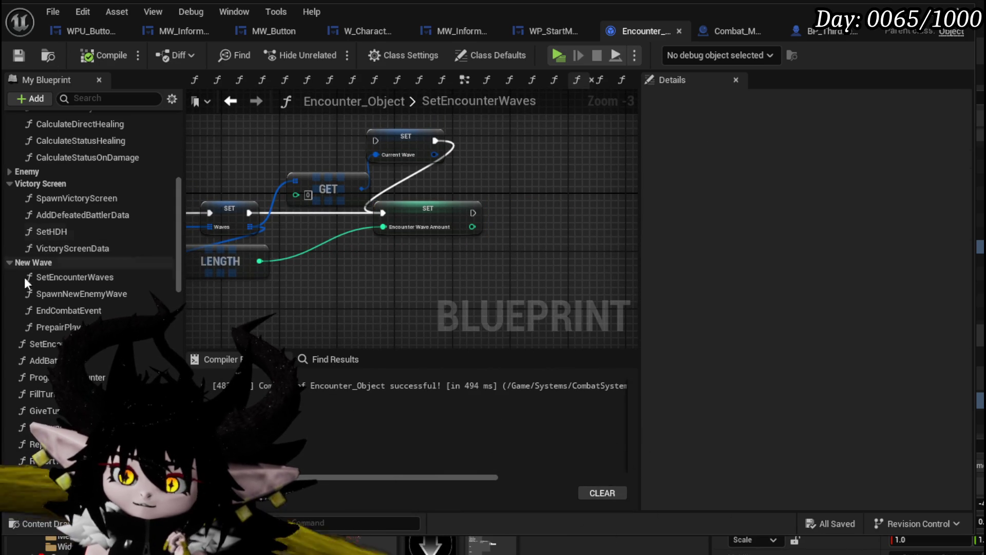
left_click(65, 277)
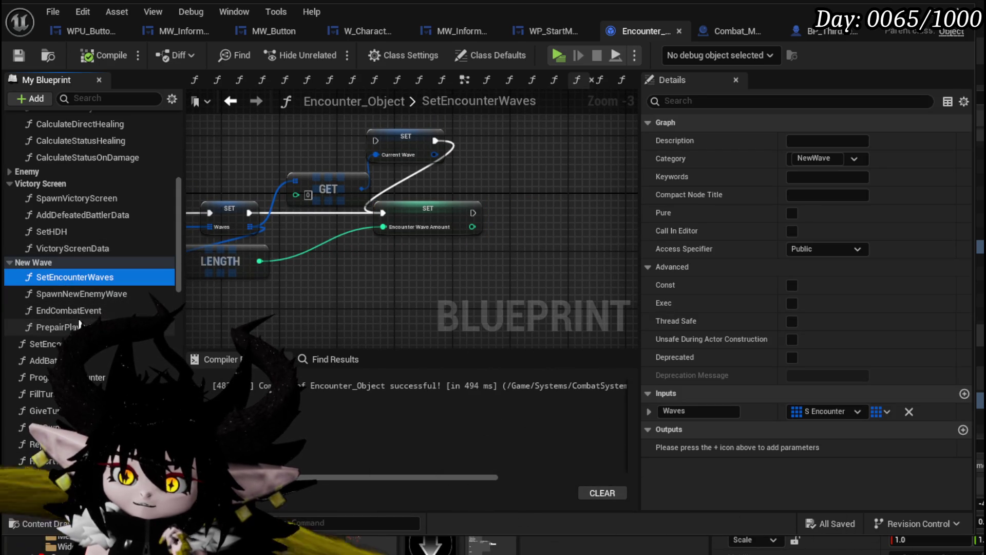
double_click(68, 295)
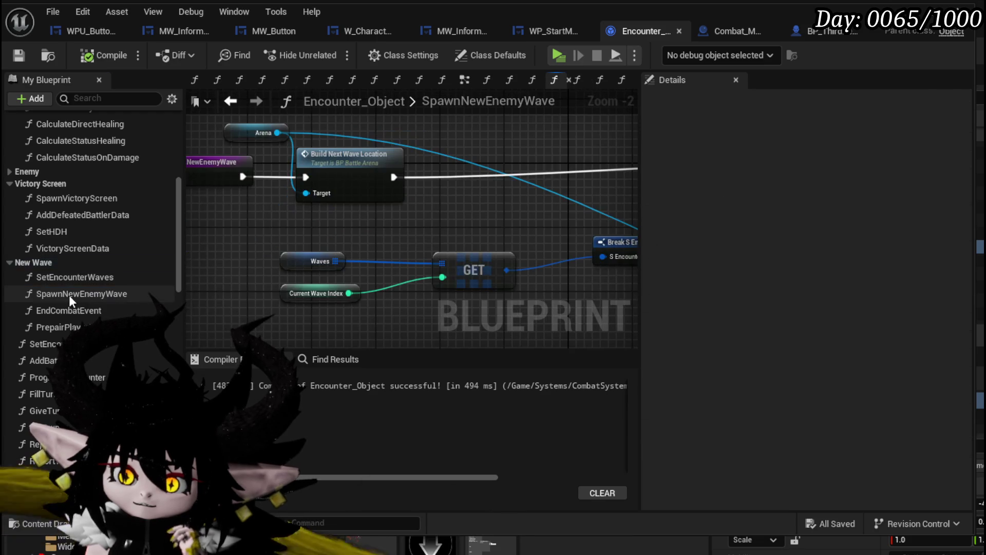
In EndCombatEvent, enter 'Max:' into the Append node's C pin
double_click(70, 310)
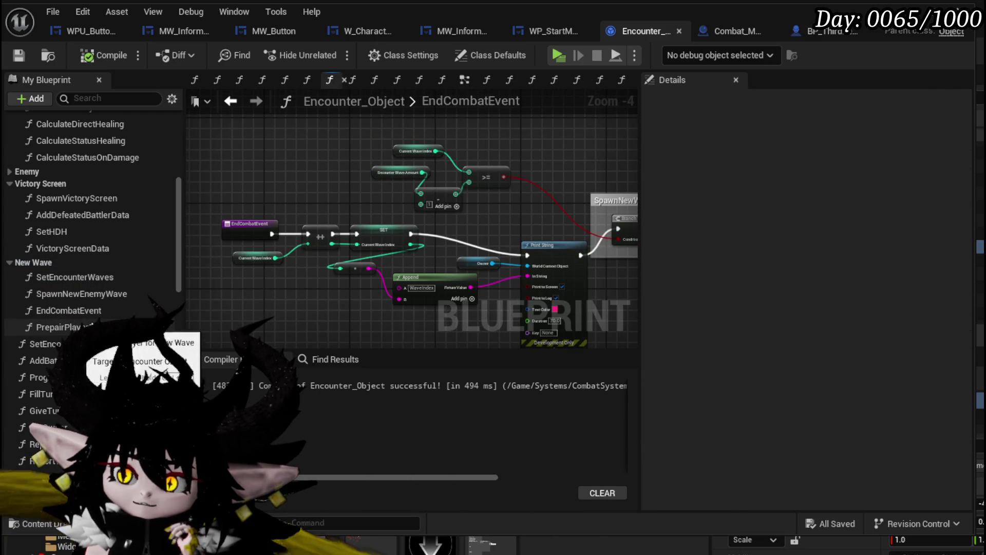
scroll(339, 265, "up", 1)
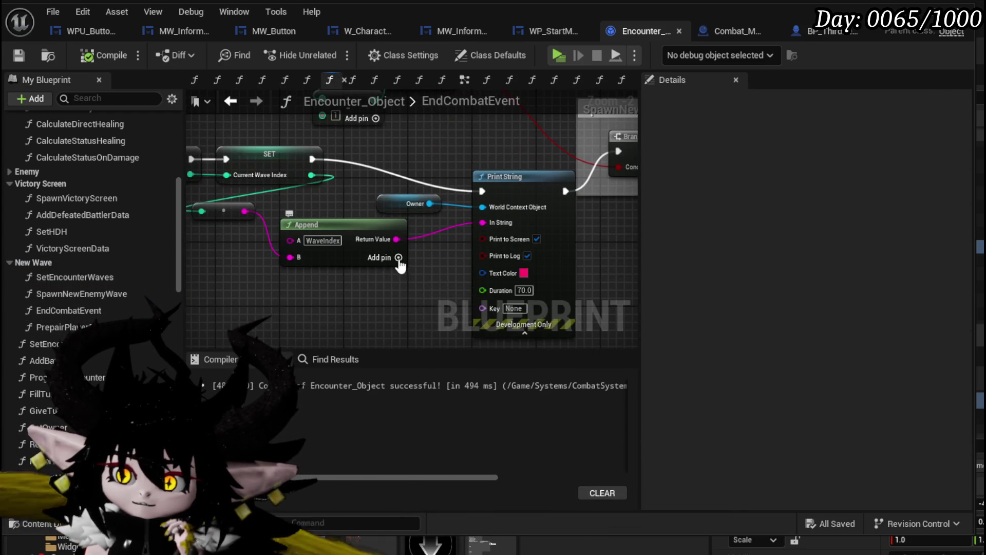
type("M")
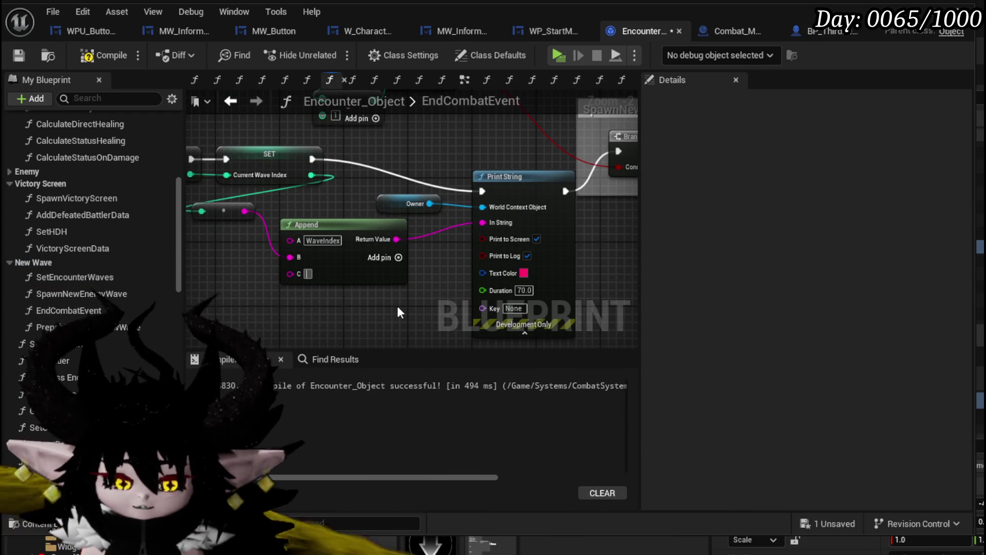
type("ax:")
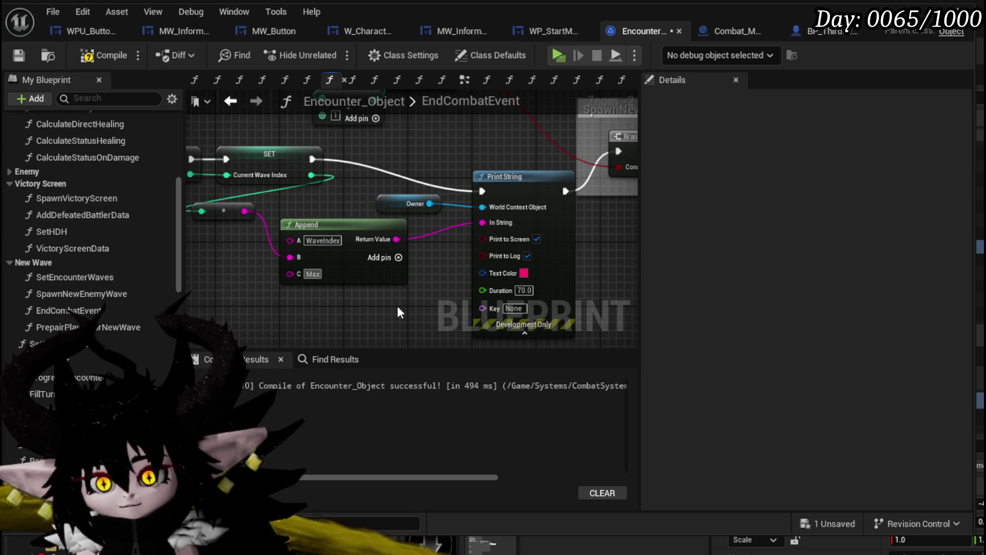
Connect Encounter Wave Amount into a new Append D pin, then compile and save
left_click_drag(390, 297, 456, 318)
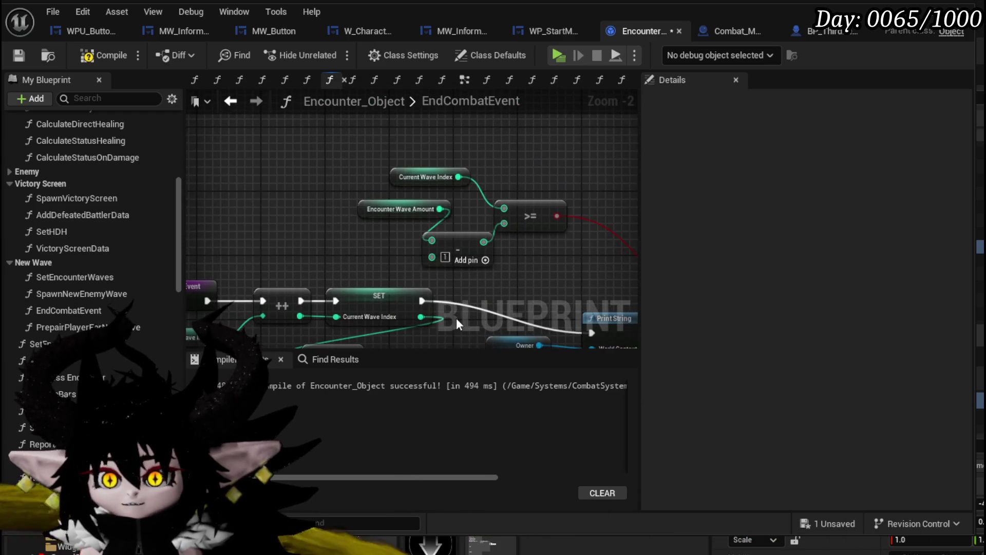
left_click_drag(439, 209, 411, 291)
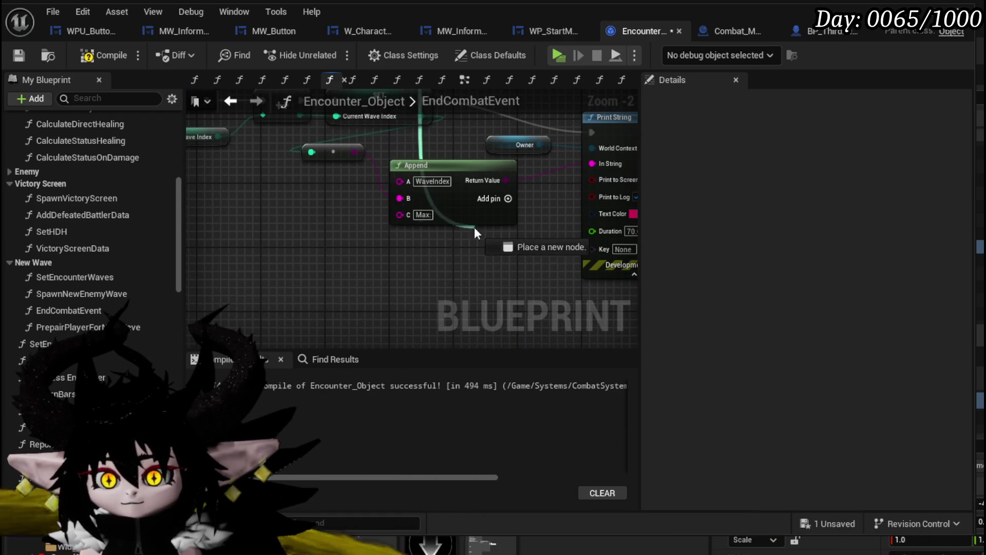
left_click_drag(473, 227, 473, 227)
key("Escape")
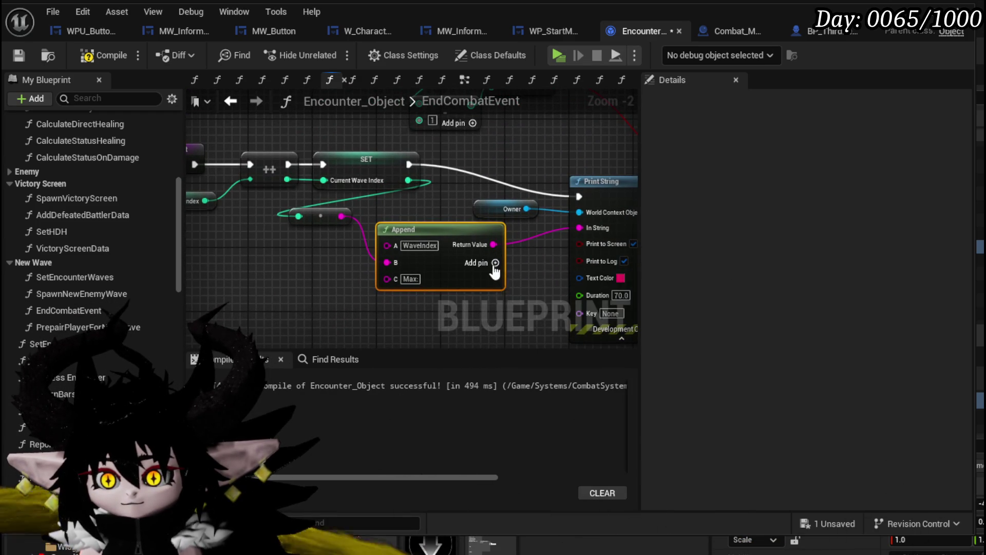
left_click_drag(494, 270, 507, 332)
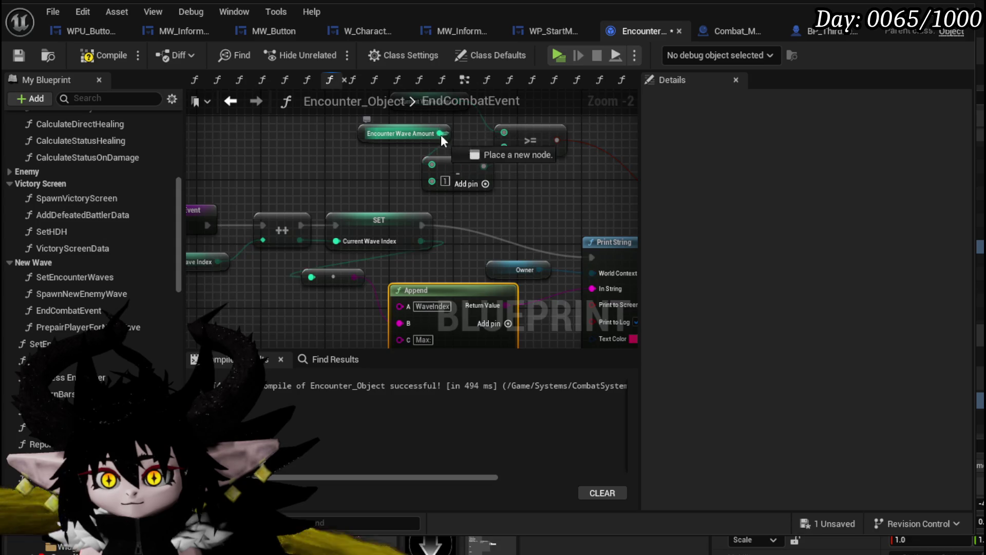
mouse_move(441, 135)
left_mouse_down()
mouse_move(377, 287)
mouse_move(404, 307)
left_mouse_up()
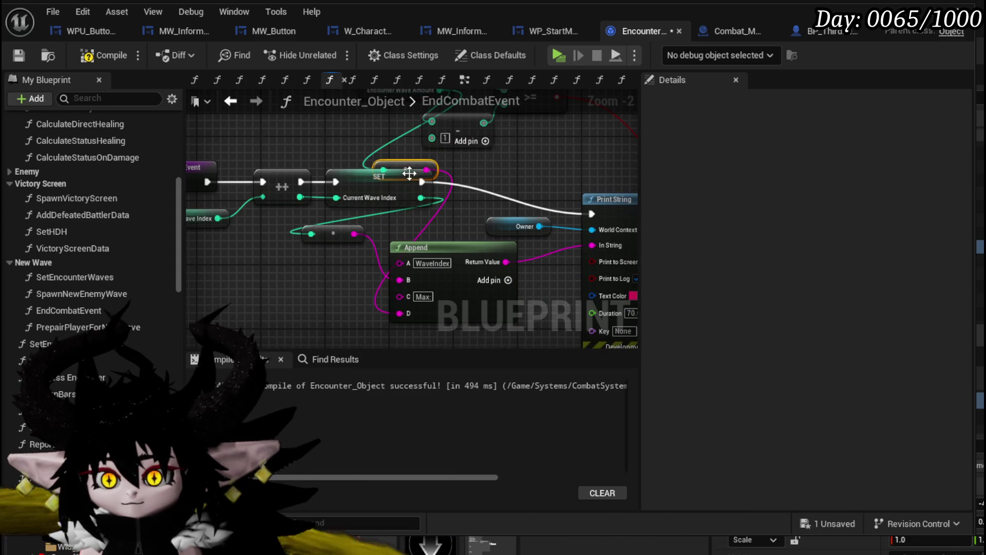
left_click_drag(409, 173, 340, 290)
scroll(358, 308, "down", 3)
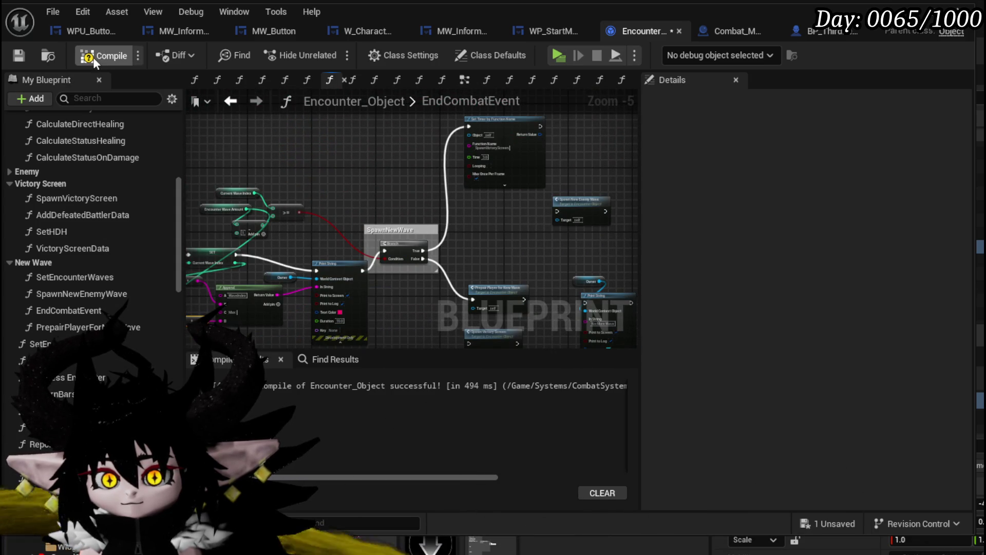
left_click(22, 55)
Add a breakpoint on the EndCombatEvent node
left_click_drag(302, 232, 451, 199)
scroll(328, 201, "up", 3)
left_click_drag(328, 200, 476, 205)
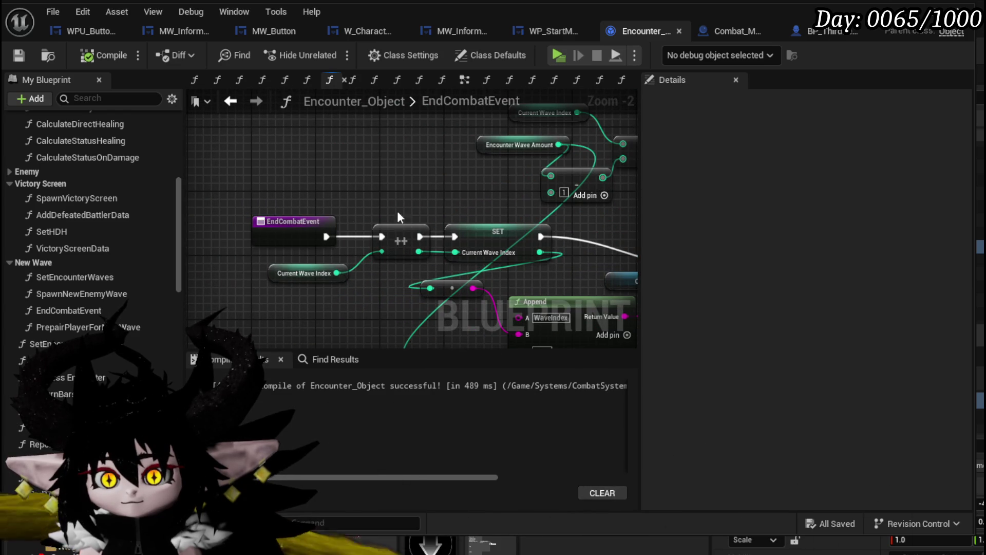
right_click(308, 245)
left_click(334, 513)
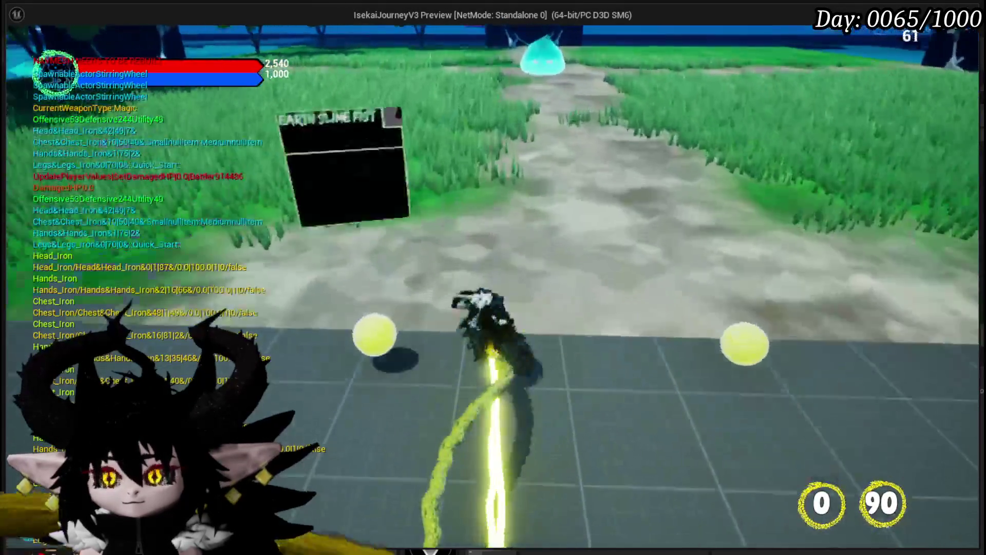
key("e")
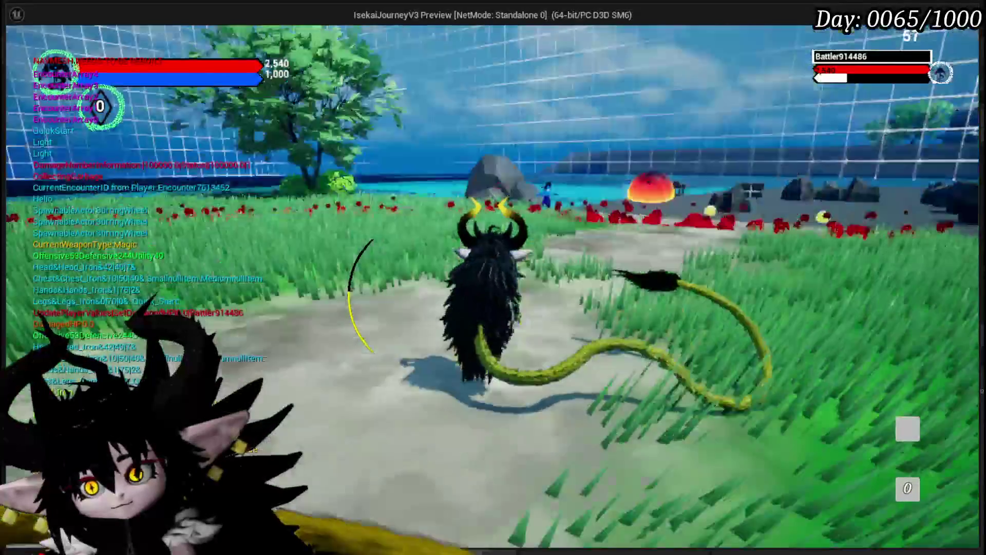
key("Escape")
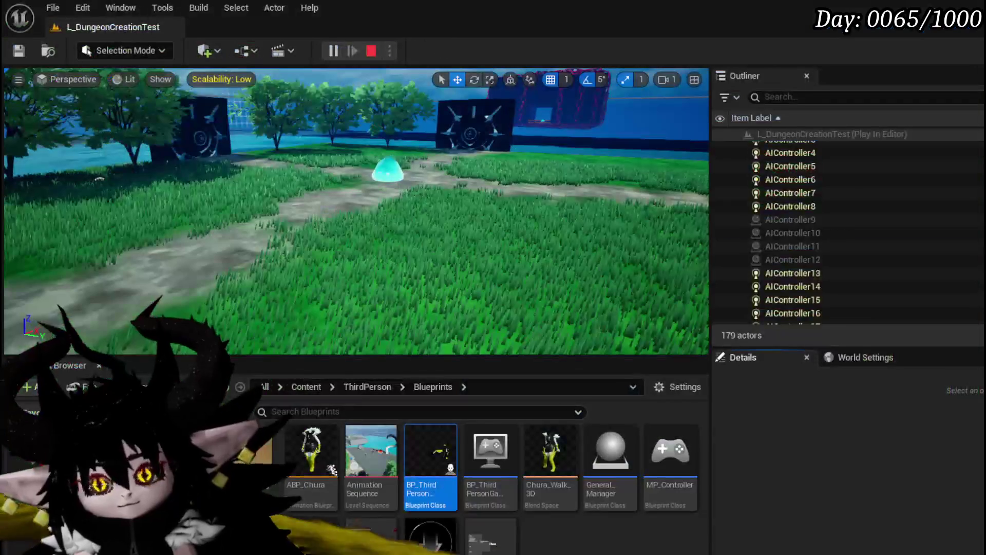
key("ctrl+s")
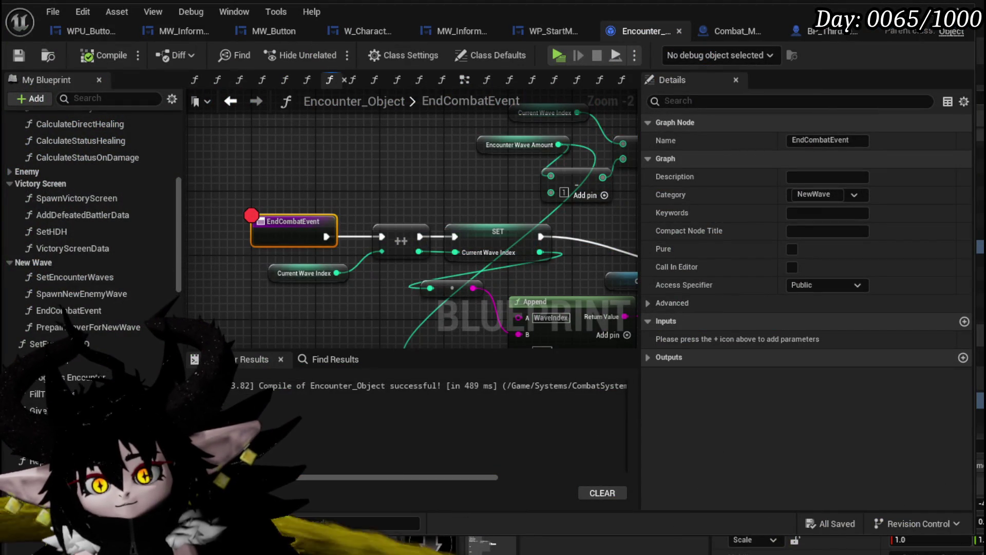
Place SET Current Wave between the Waves and Encounter Wave Amount SETs and route execution through it
double_click(80, 277)
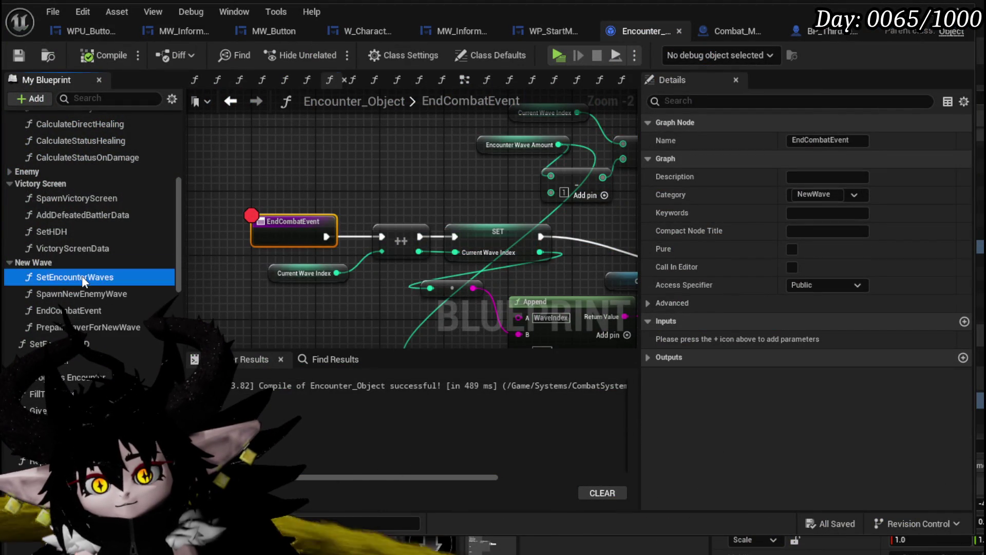
left_click_drag(406, 140, 403, 135)
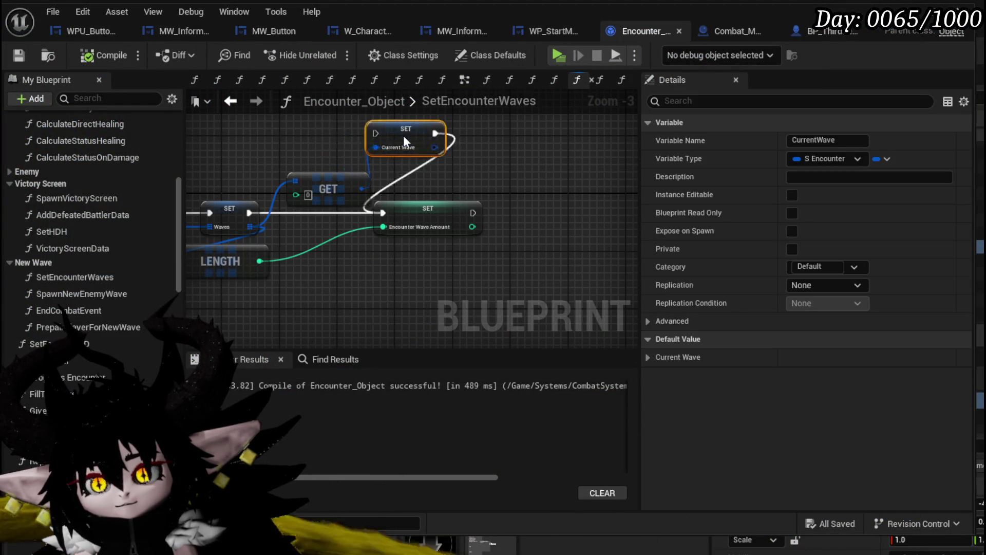
left_click_drag(353, 194, 329, 224)
left_click_drag(322, 174, 322, 126)
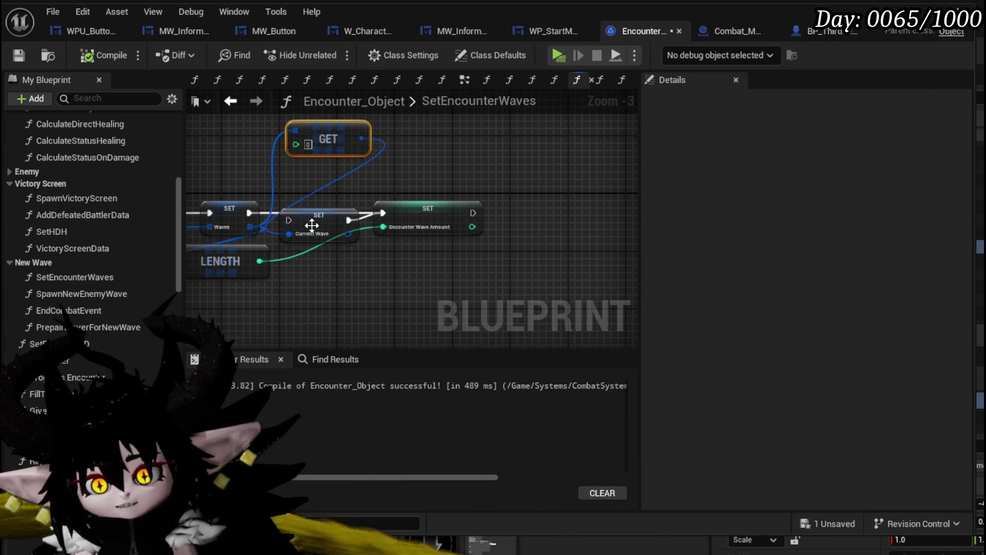
left_click_drag(288, 215, 287, 209)
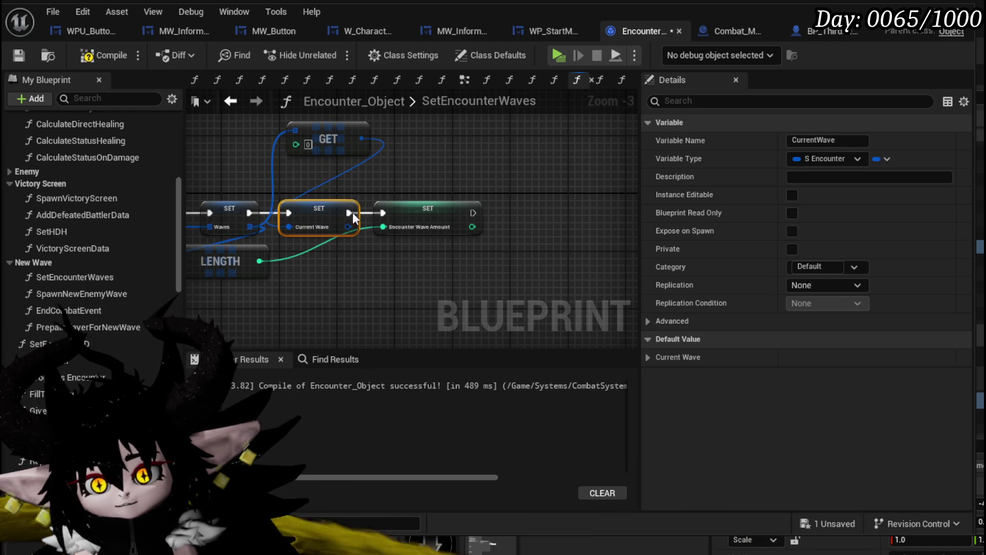
Tidy the GET and SET nodes, compile, and Save All
right_click(306, 168)
left_click_drag(452, 163, 373, 162)
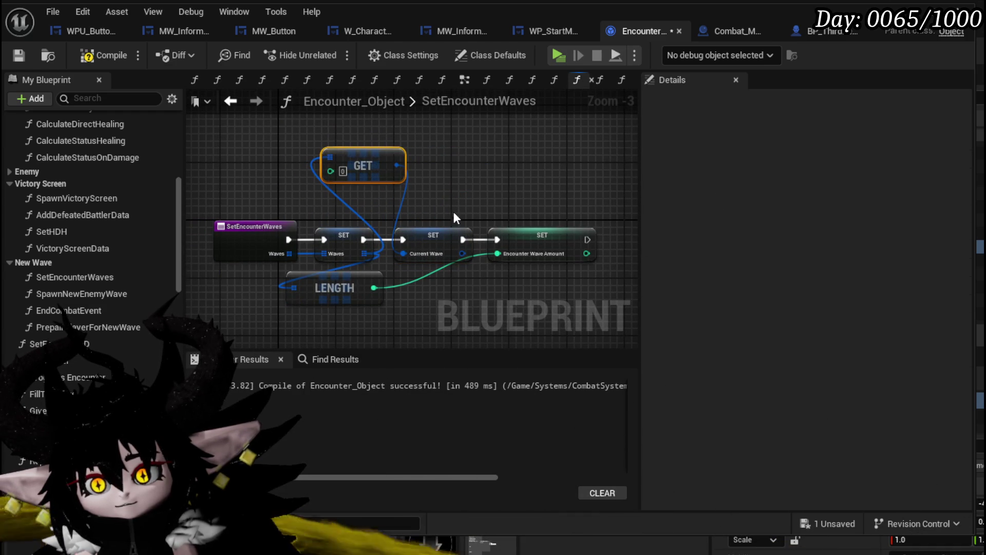
left_click_drag(430, 242, 437, 242)
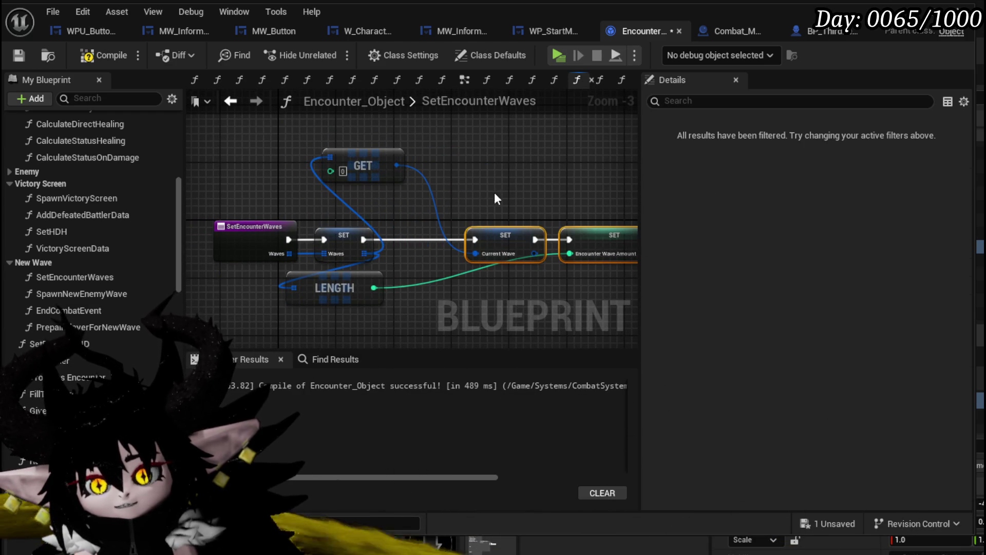
left_click_drag(396, 167, 439, 182)
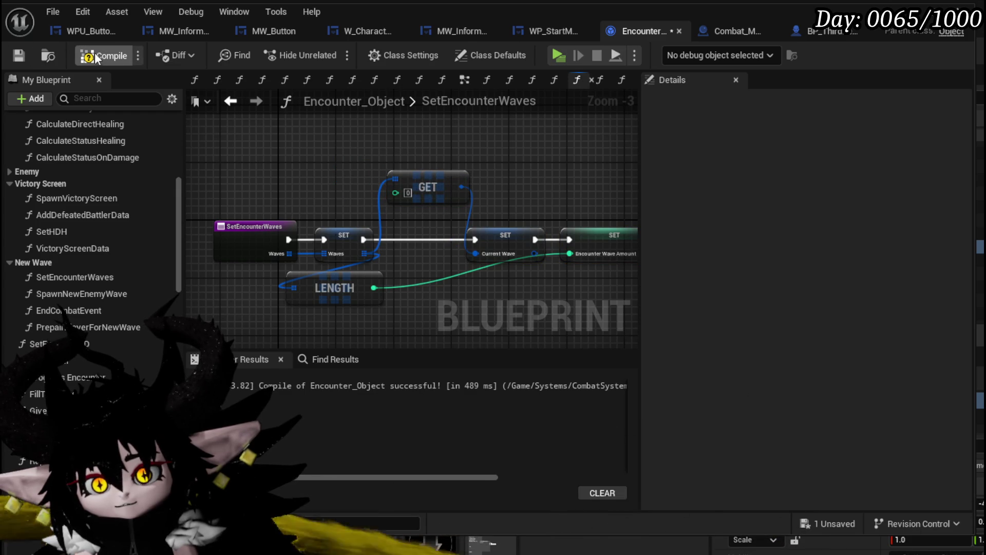
left_click(17, 57)
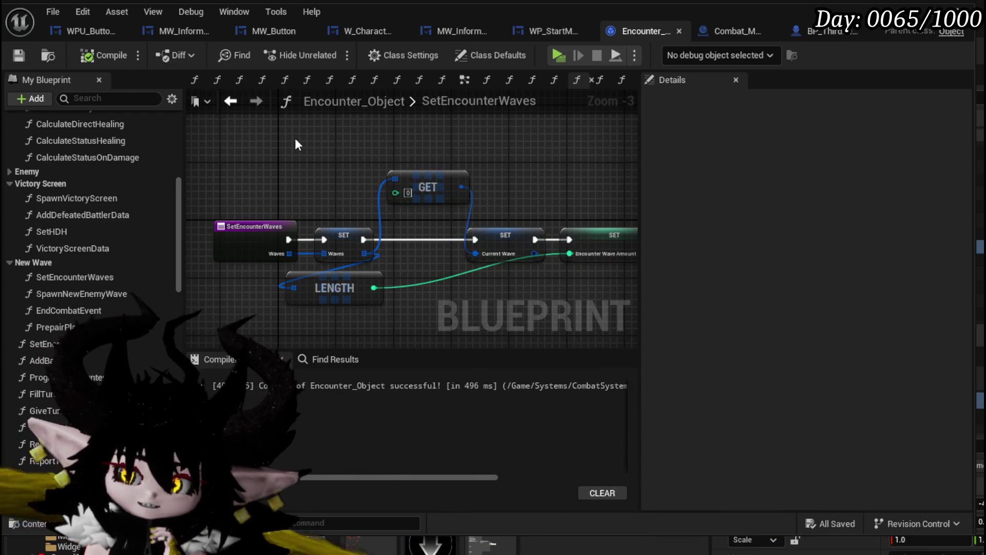
left_click_drag(554, 173, 407, 173)
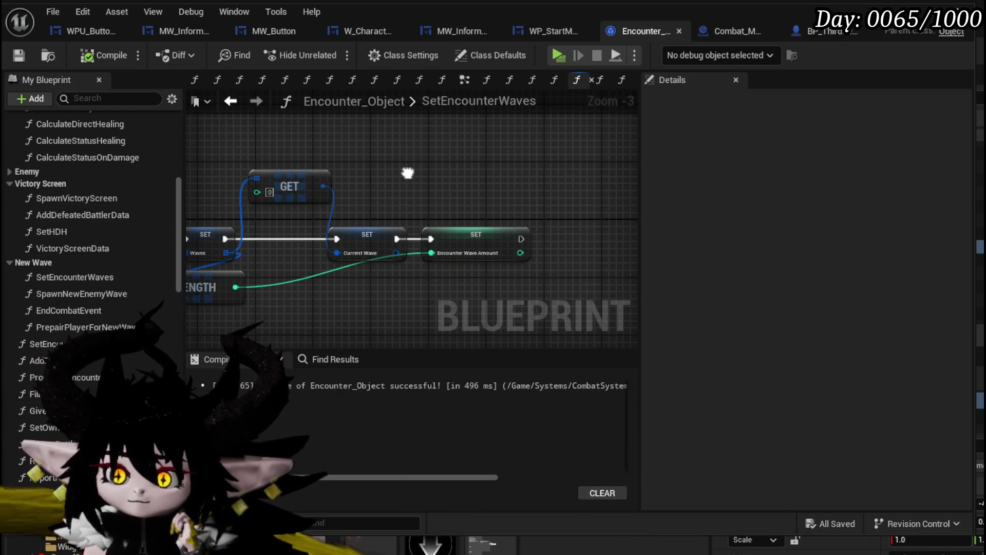
left_click_drag(202, 283, 236, 273)
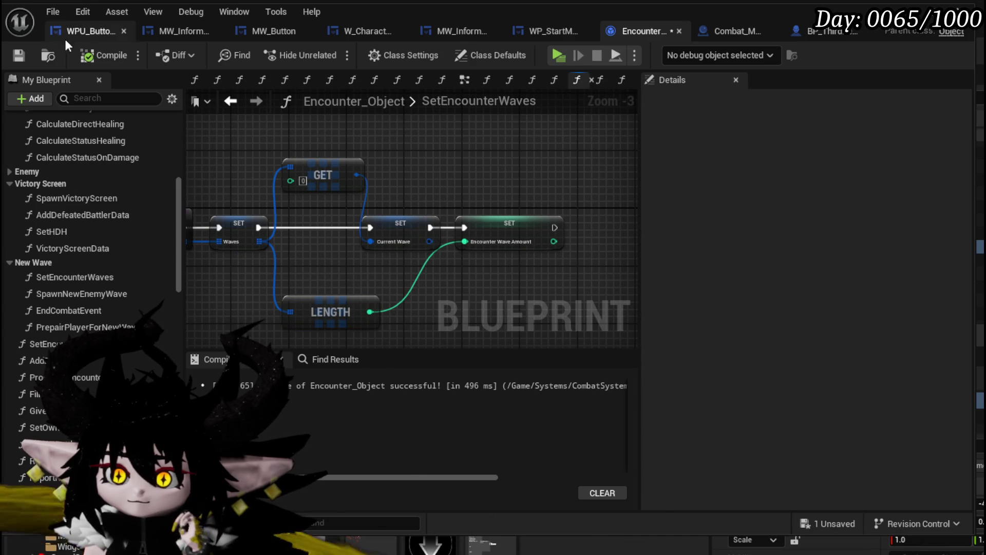
left_click(9, 57)
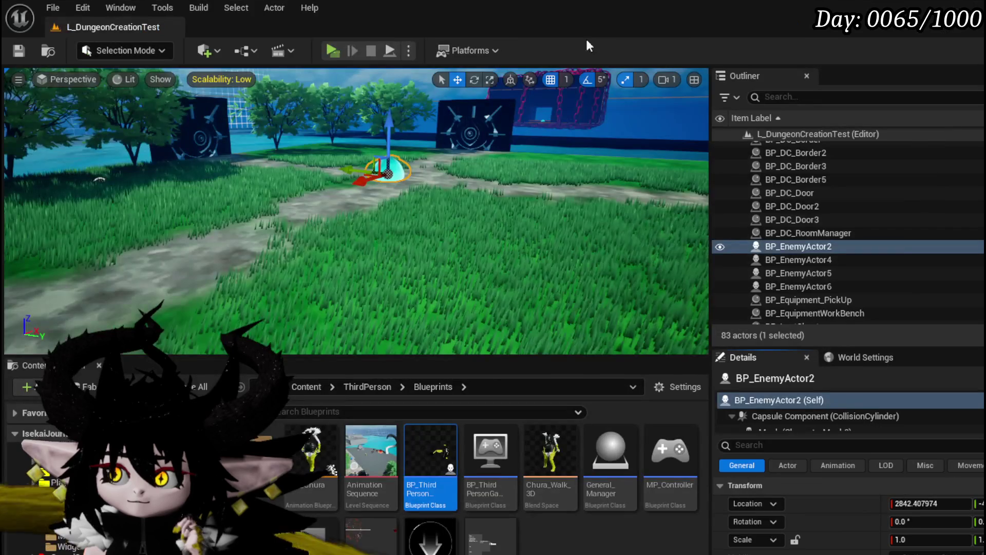
Launch the preview, approach the slime, and play Claw, Giga Draw and Claw until the breakpoint triggers
key("alt+p")
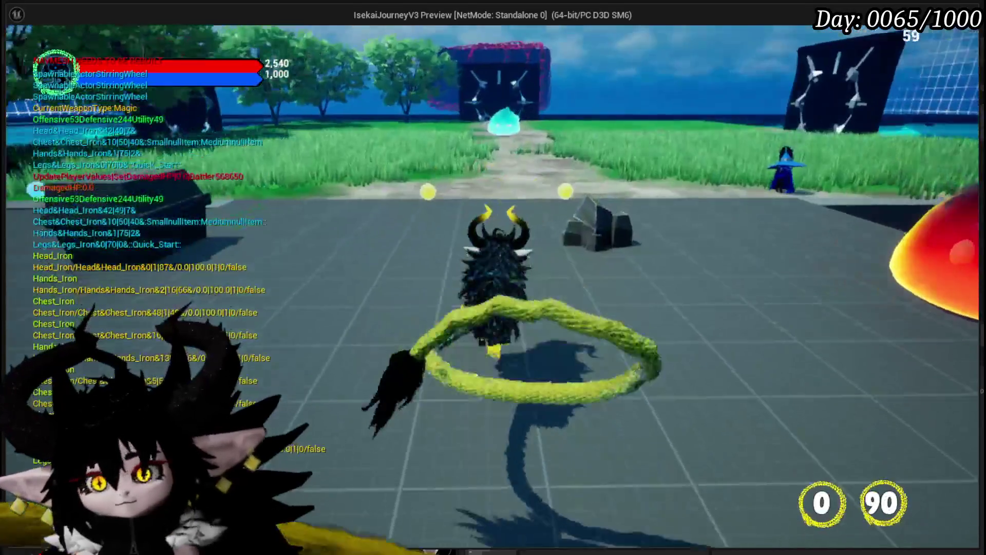
key("w")
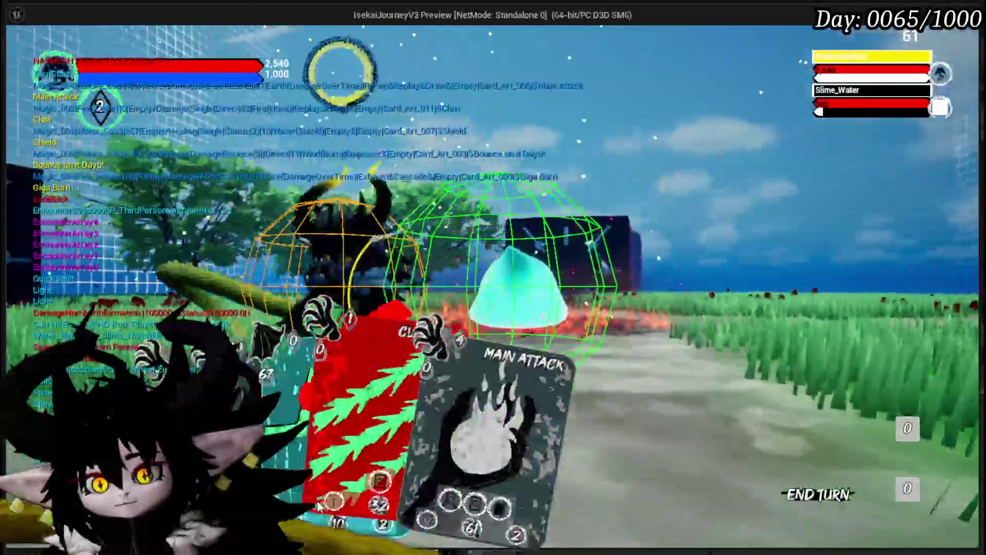
left_click(452, 426)
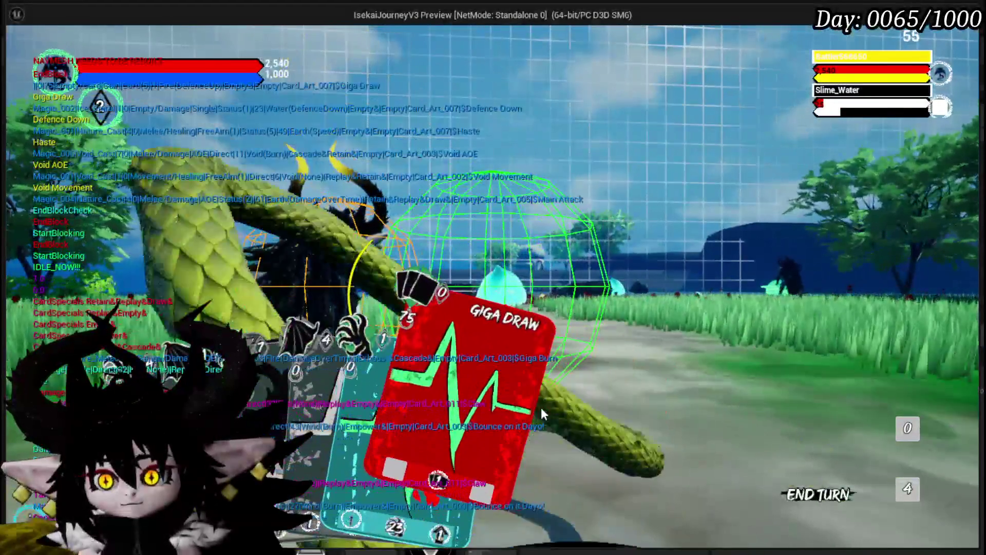
left_click_drag(541, 408, 710, 420)
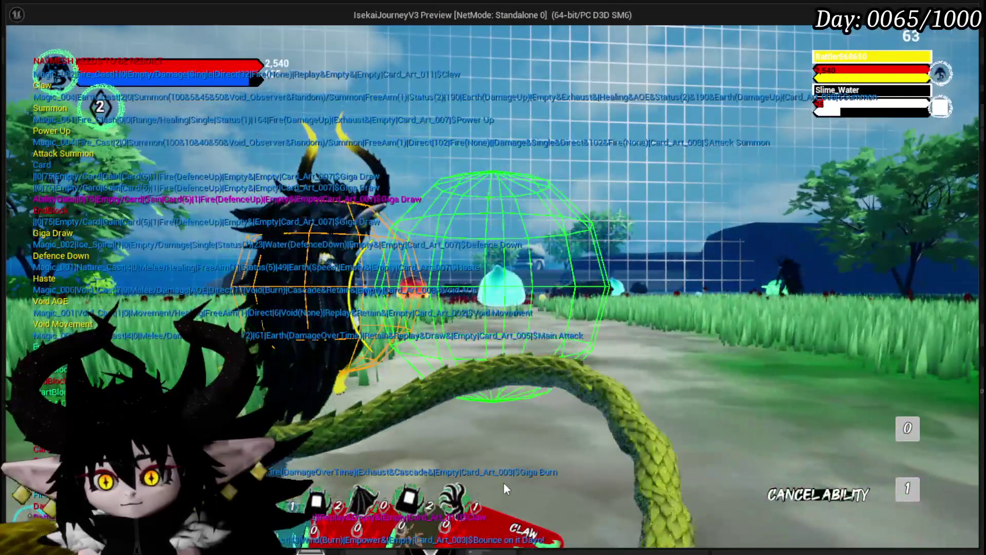
mouse_move(503, 488)
left_mouse_down()
mouse_move(565, 421)
mouse_move(658, 437)
left_mouse_up()
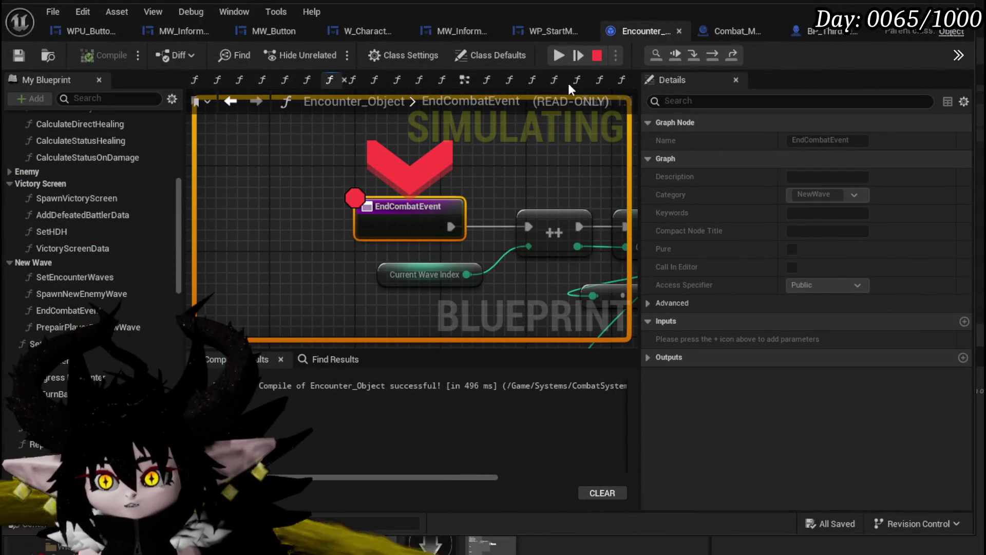
Step over the ++, SET, Print String and Branch nodes, confirming Current Wave Index goes 0 to 1, then resume
left_click(711, 54)
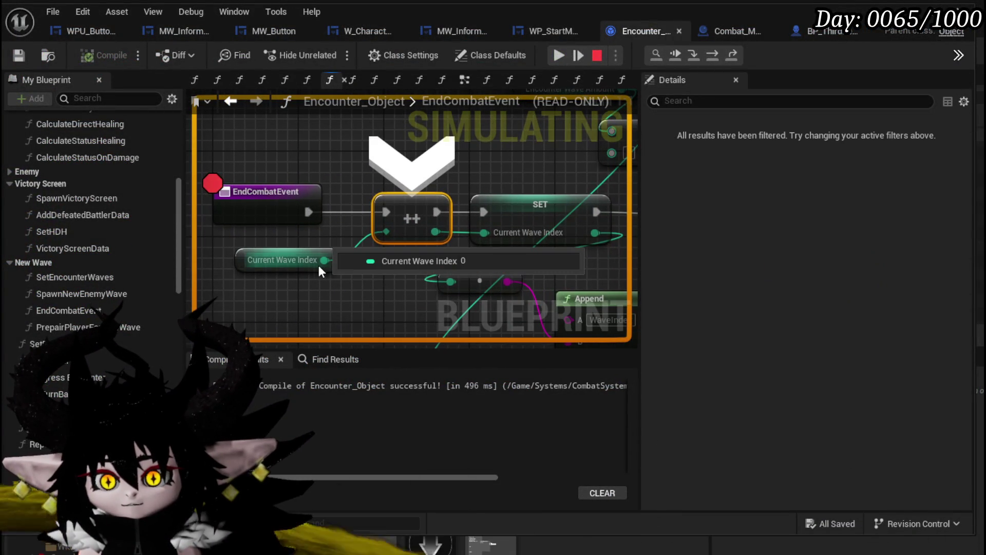
mouse_move(406, 229)
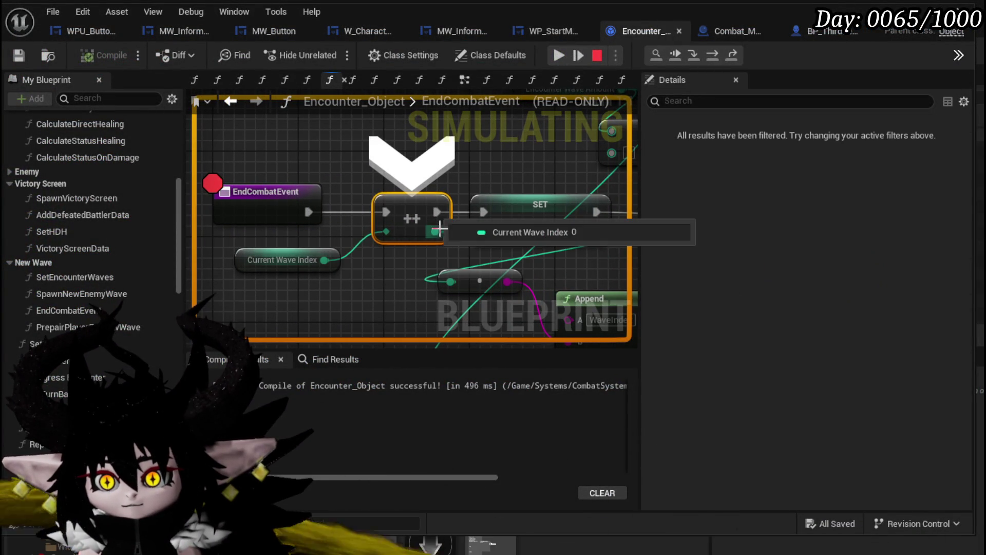
left_click(714, 52)
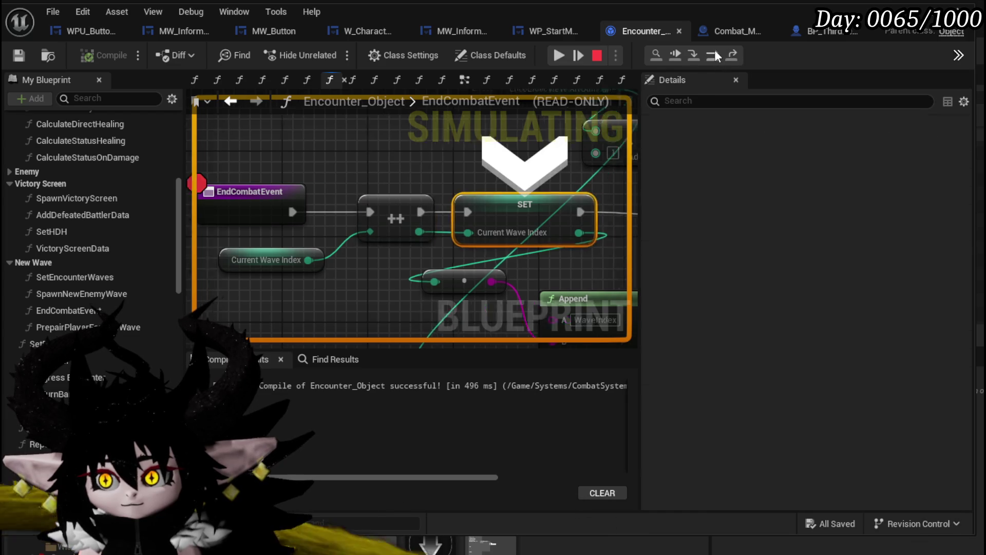
mouse_move(451, 237)
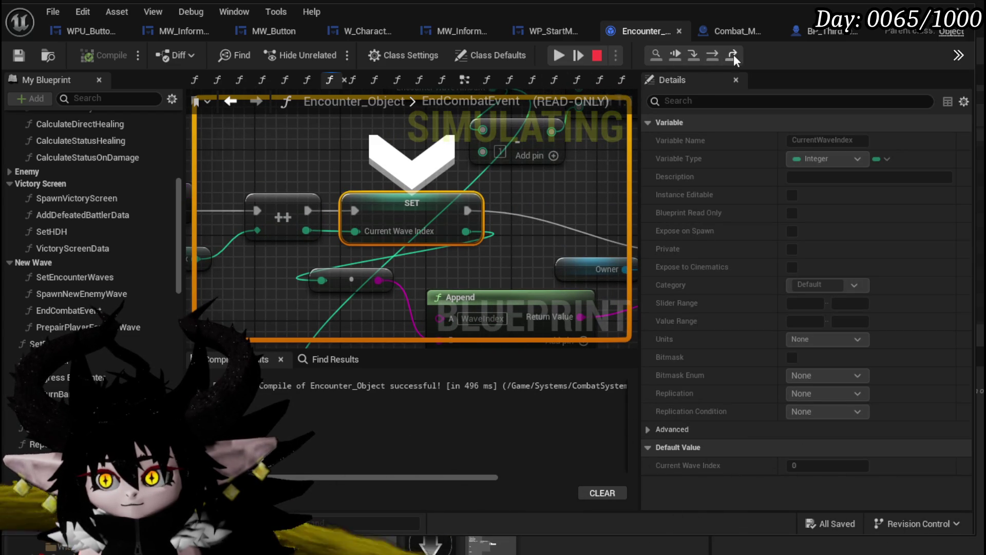
left_click(716, 50)
left_click(714, 50)
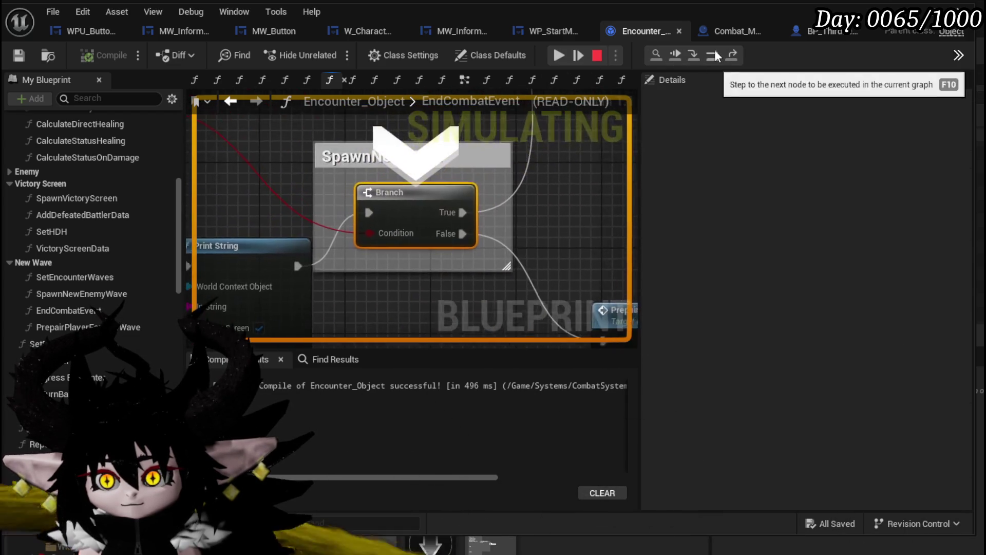
scroll(360, 215, "down", 3)
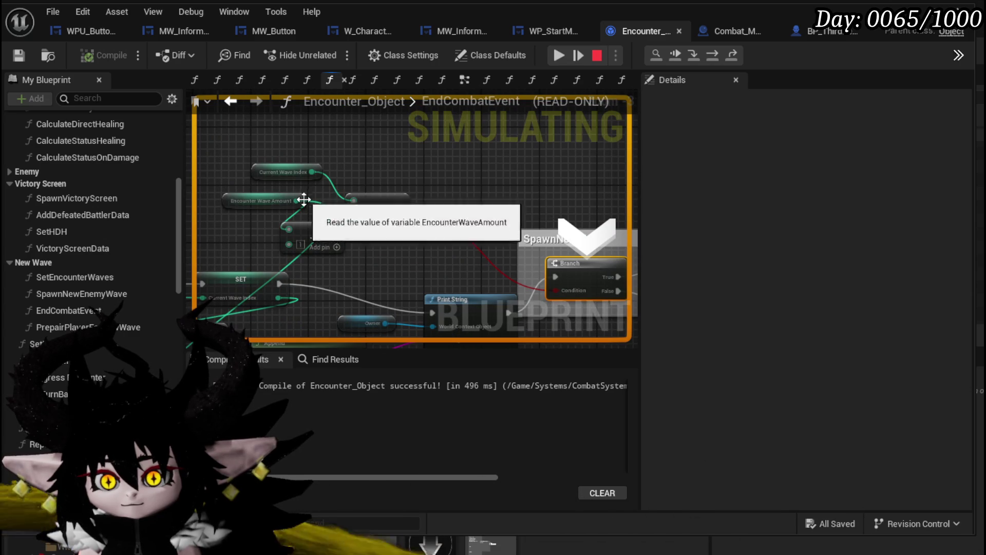
scroll(439, 239, "down", 3)
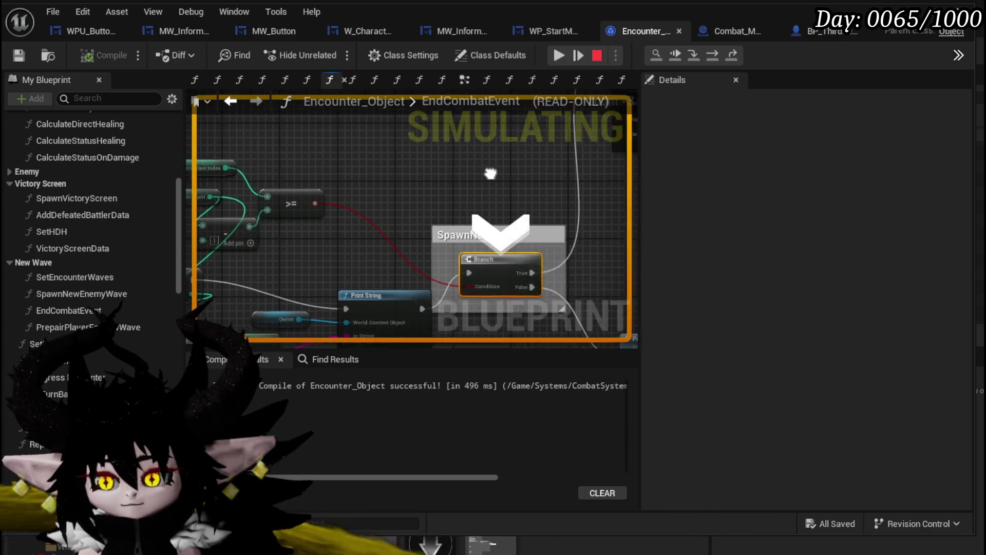
left_click(555, 55)
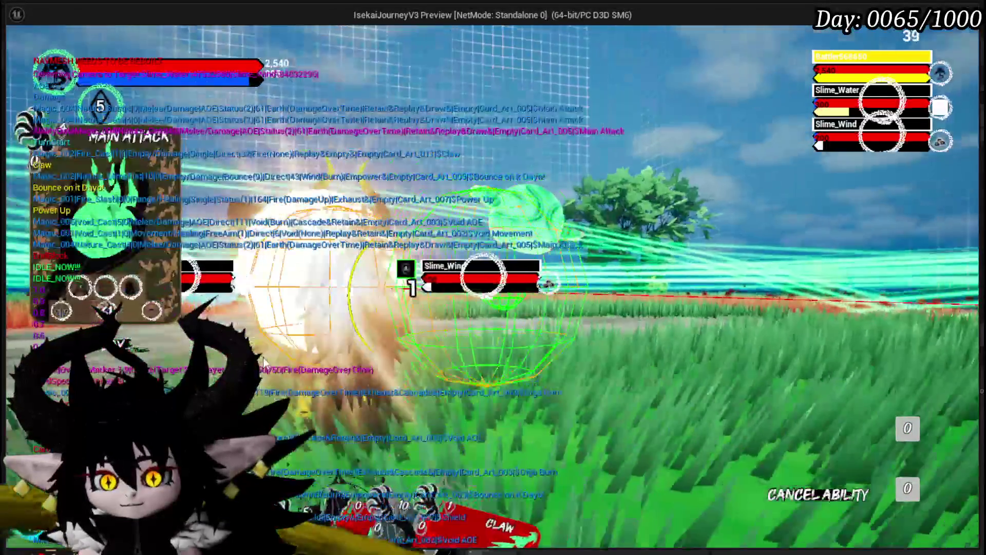
Finish off Slime_Water with Main Attack until execution pauses at EndCombatEvent with Current Wave Index 1
left_click(393, 334)
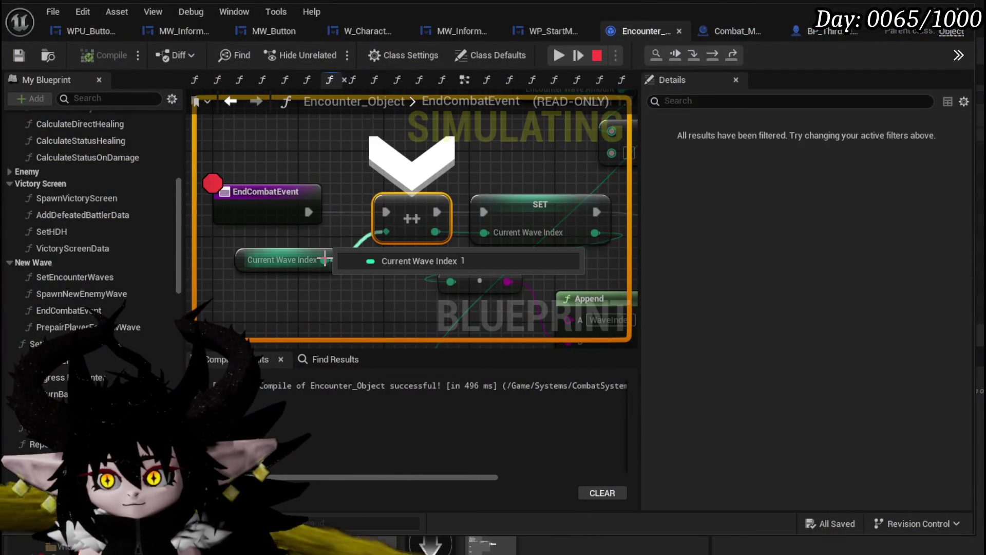
Step past setting Current Wave Index and the print node to reach the wave-count Branch
left_click(713, 58)
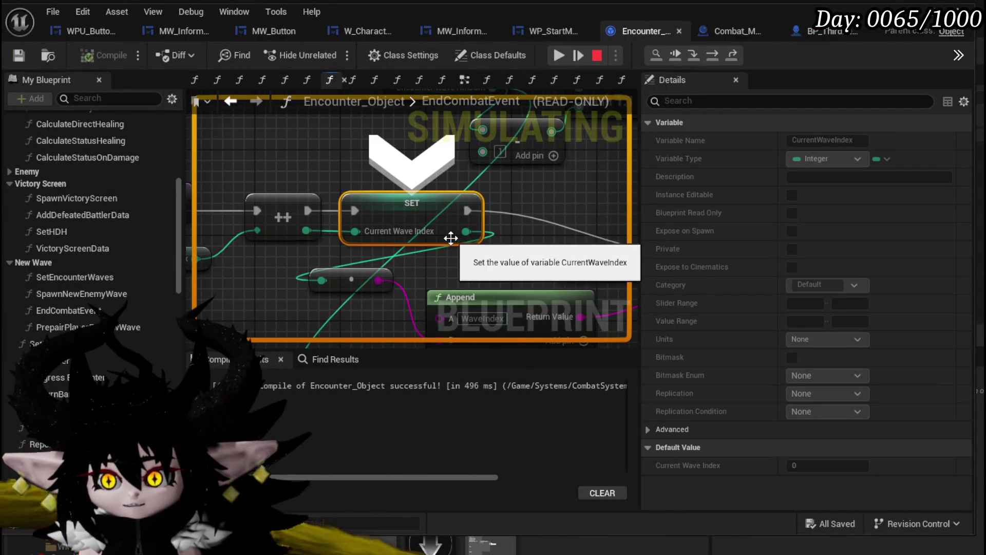
left_click(714, 51)
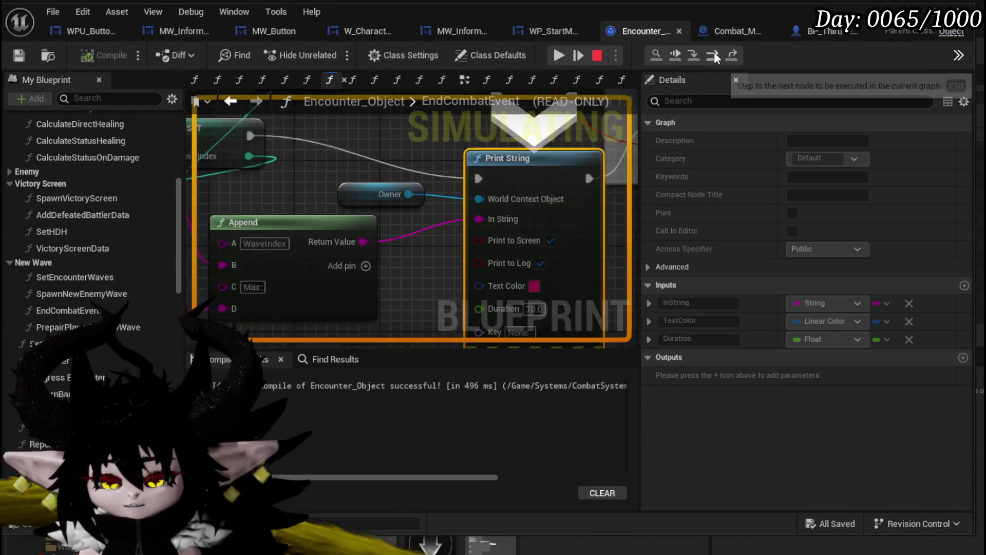
left_click(714, 51)
scroll(496, 238, "down", 2)
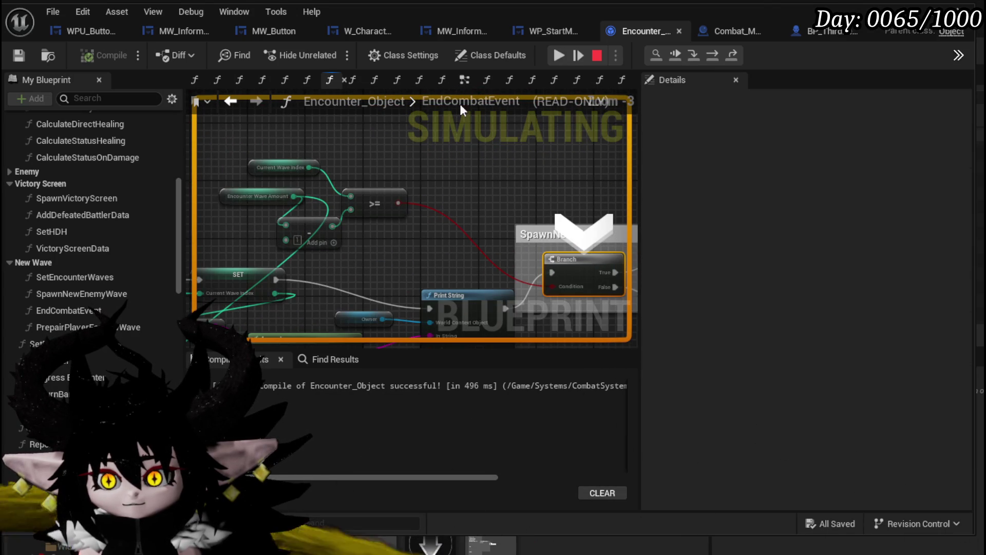
Resume the game, accept the encounter prompt for the new slime wave, then stop the session
left_click(631, 541)
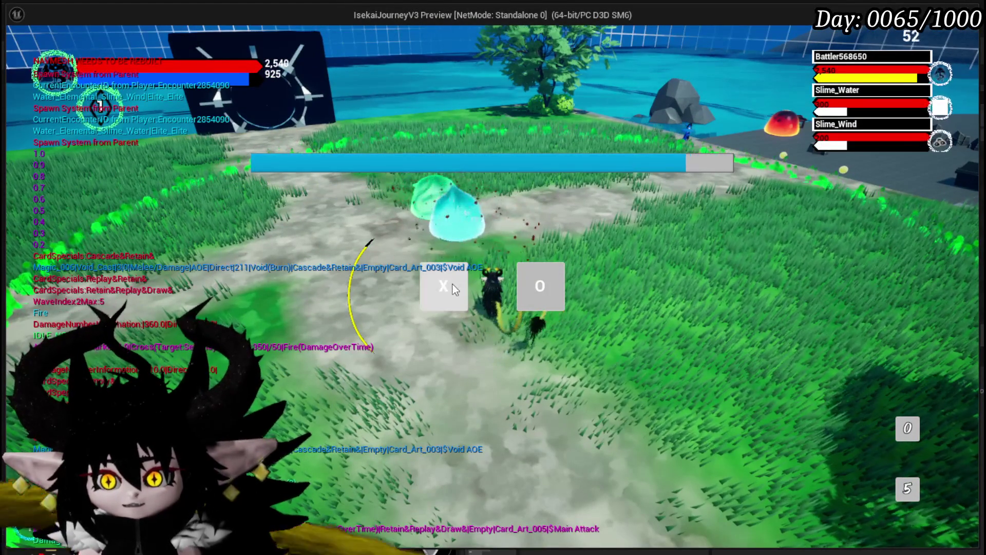
left_click(454, 289)
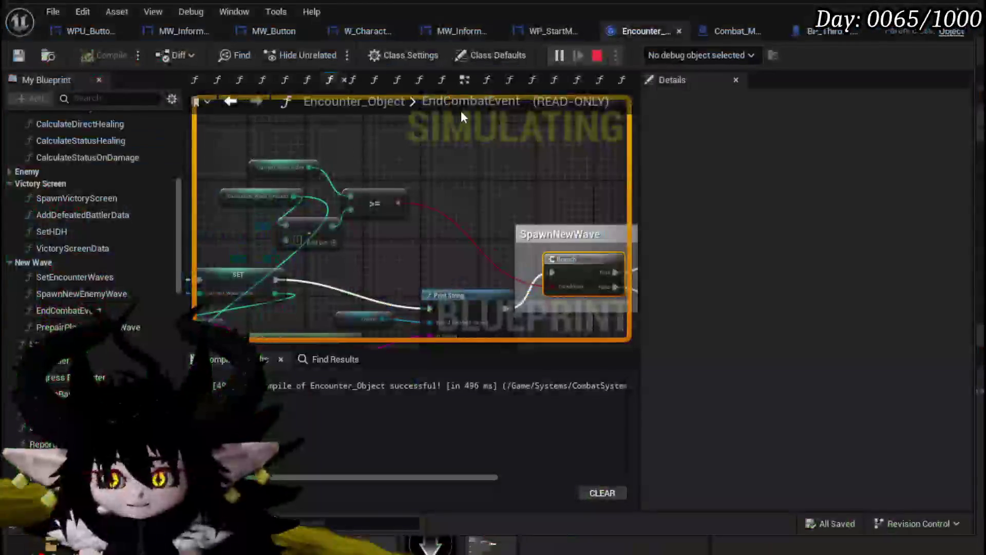
key("Escape")
Pan the graph to survey the wave logic around the SpawnNewWave branch
left_click_drag(460, 164, 250, 138)
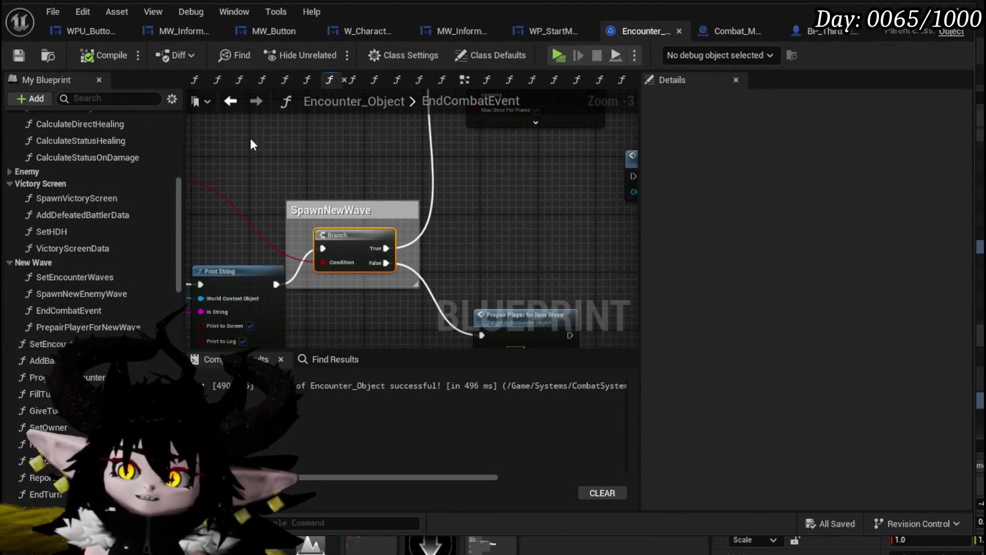
scroll(250, 137, "down", 3)
scroll(402, 196, "up", 2)
left_click_drag(403, 196, 315, 200)
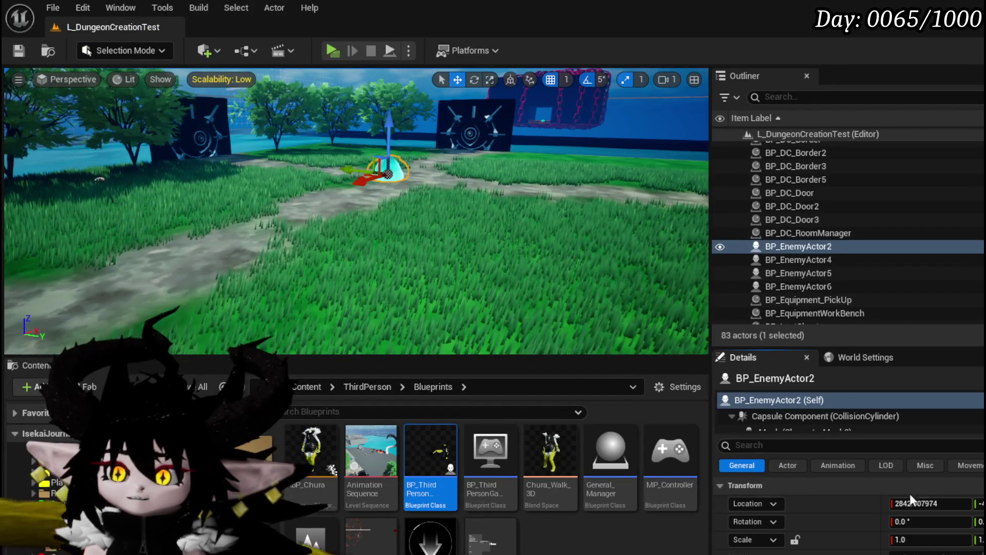
Review BP_EnemyActor2's encounter wave entries and save the L_DungeonCreationTest level
scroll(910, 513, "down", 5)
scroll(861, 504, "down", 5)
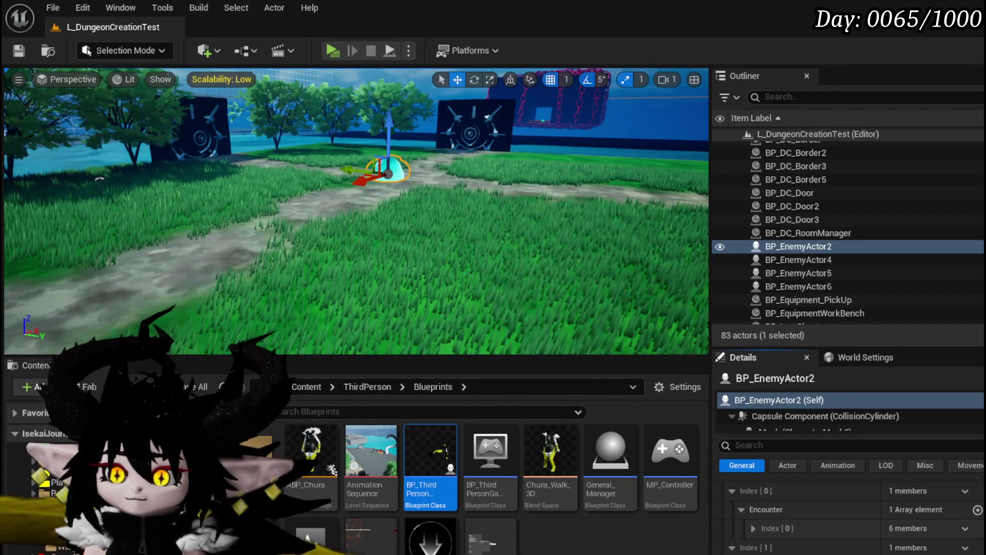
scroll(848, 513, "down", 2)
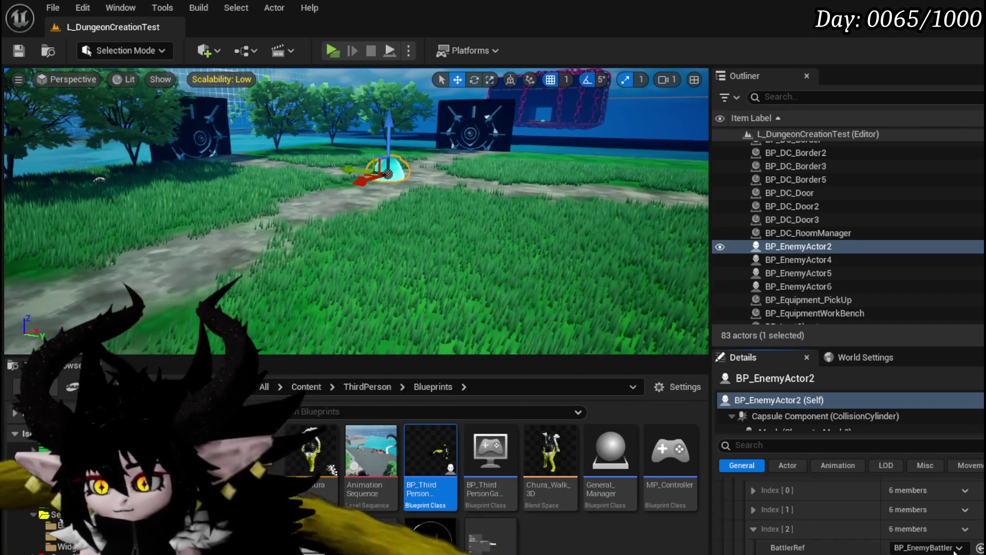
scroll(768, 544, "up", 2)
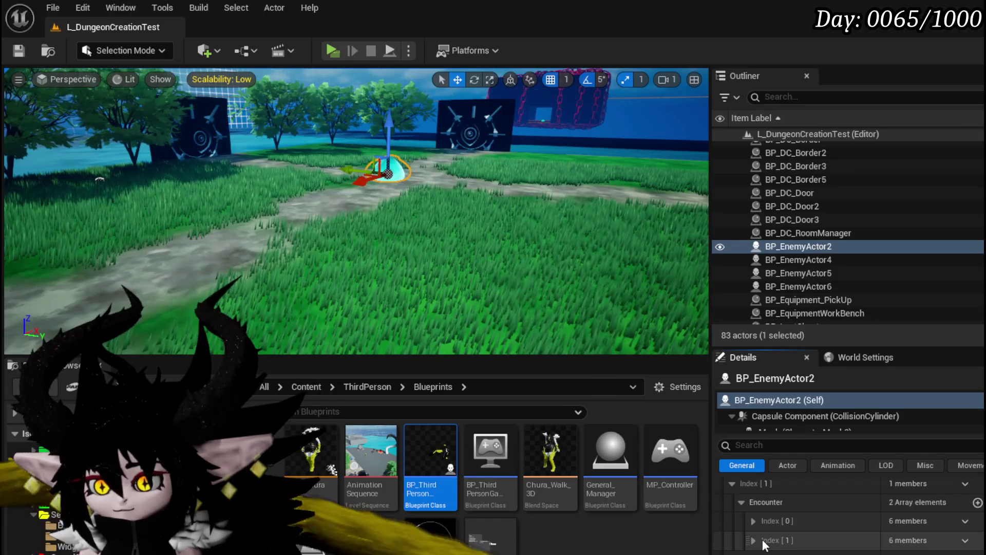
scroll(786, 551, "down", 2)
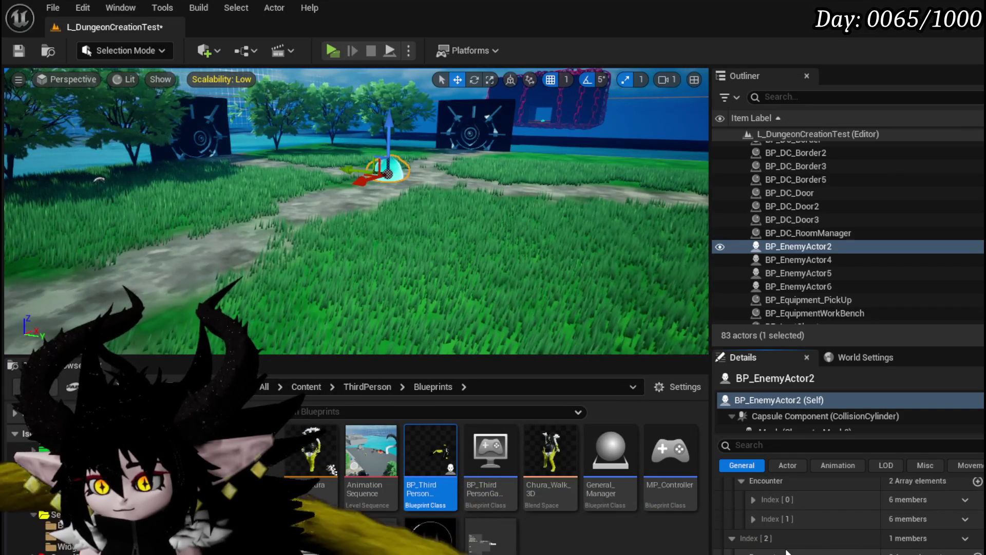
scroll(786, 550, "down", 3)
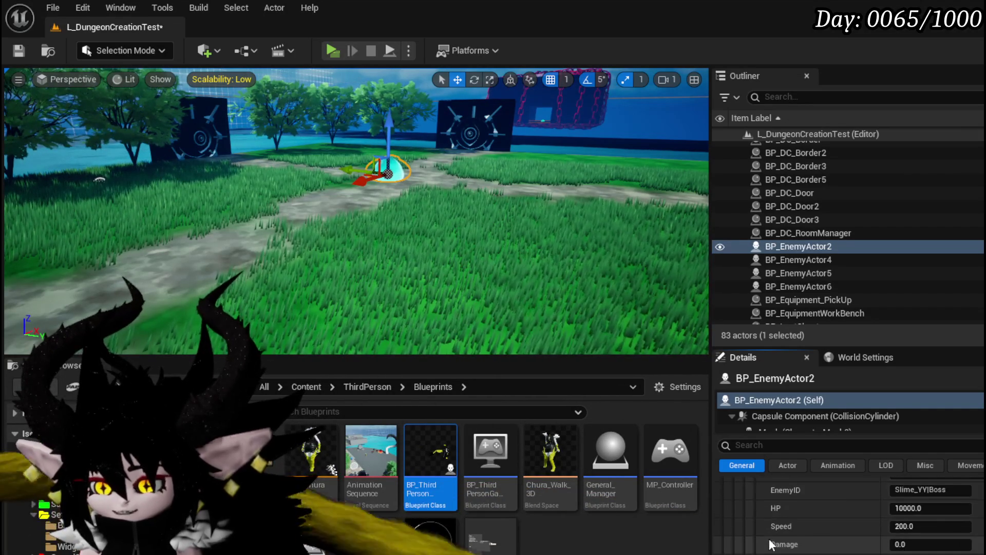
scroll(771, 545, "down", 3)
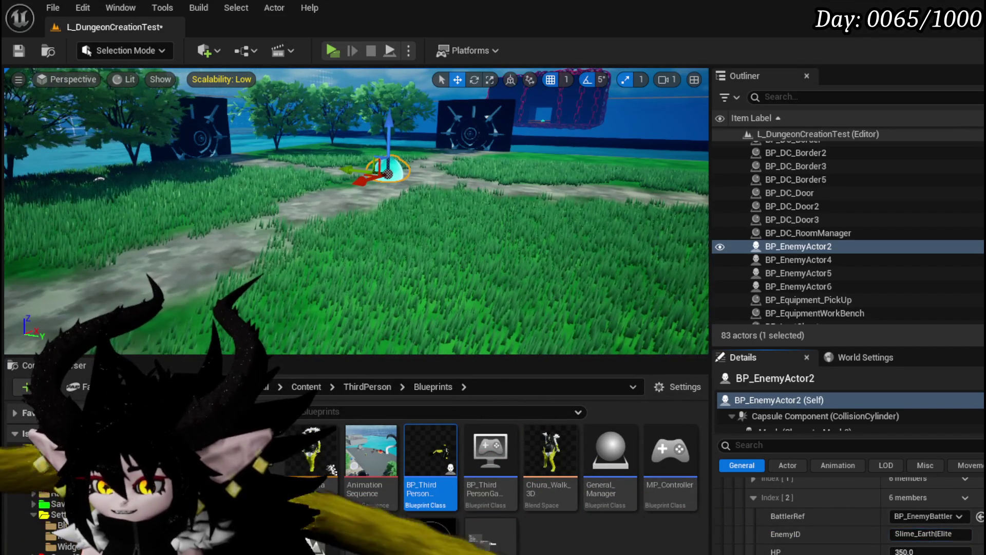
scroll(940, 552, "down", 1)
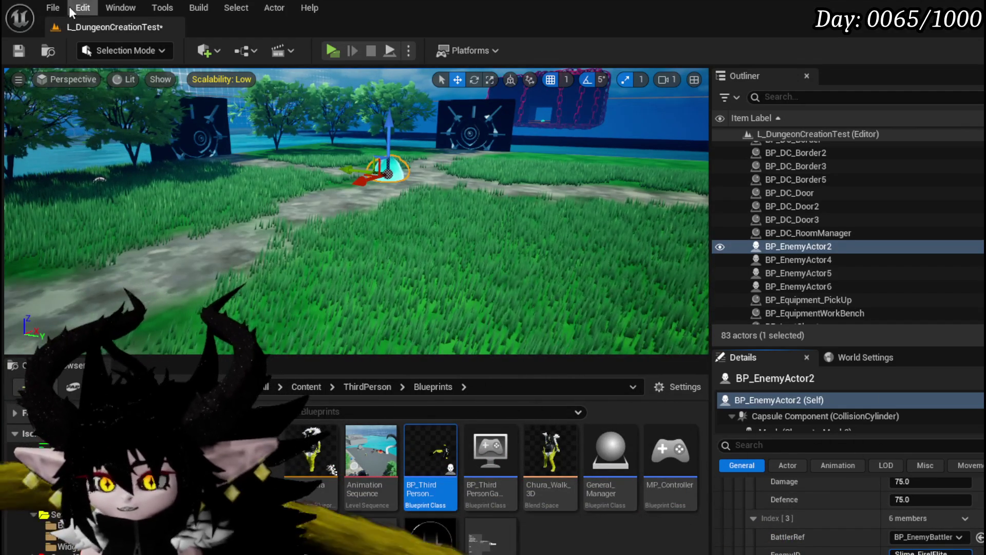
left_click(17, 51)
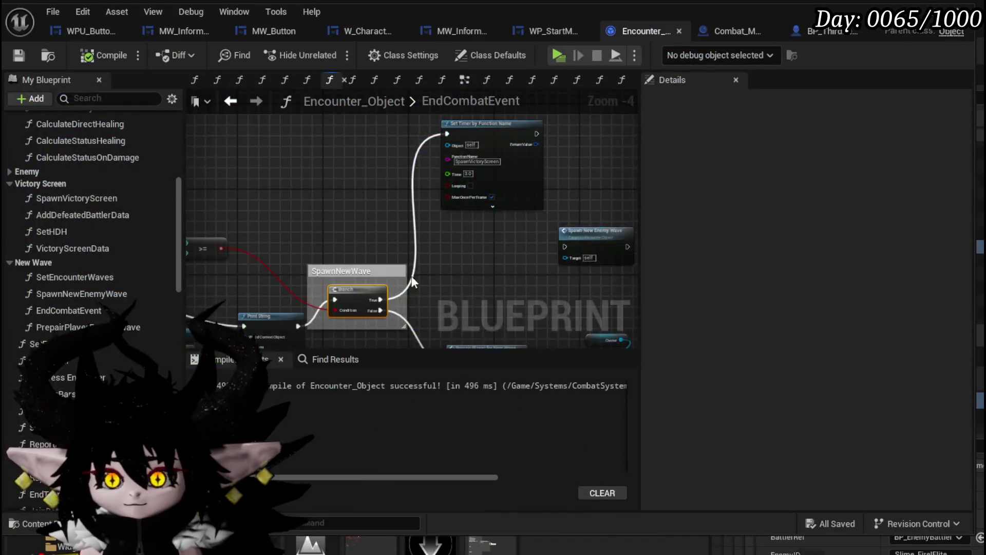
scroll(523, 214, "down", 4)
Remove the breakpoint from the EndCombatEvent node
scroll(363, 230, "up", 5)
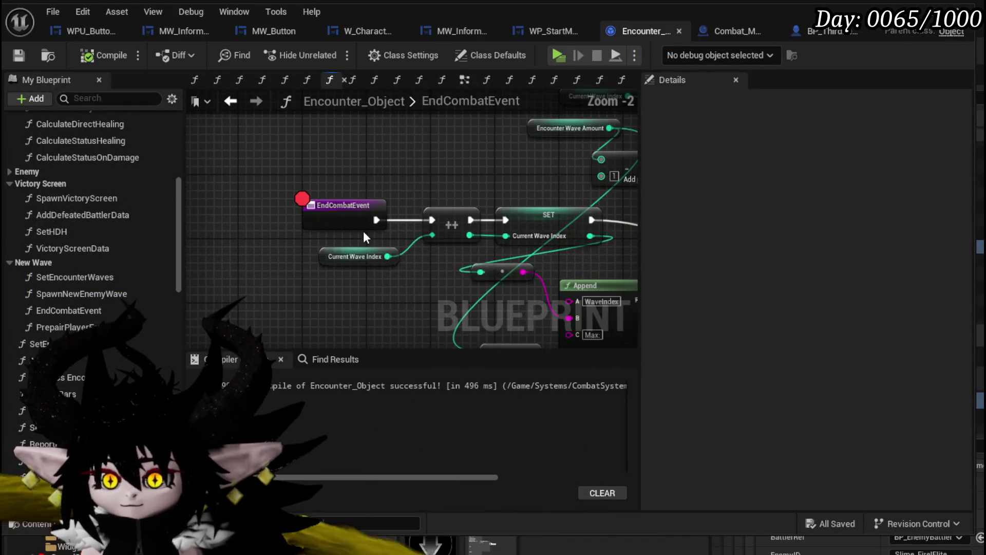
right_click(346, 215)
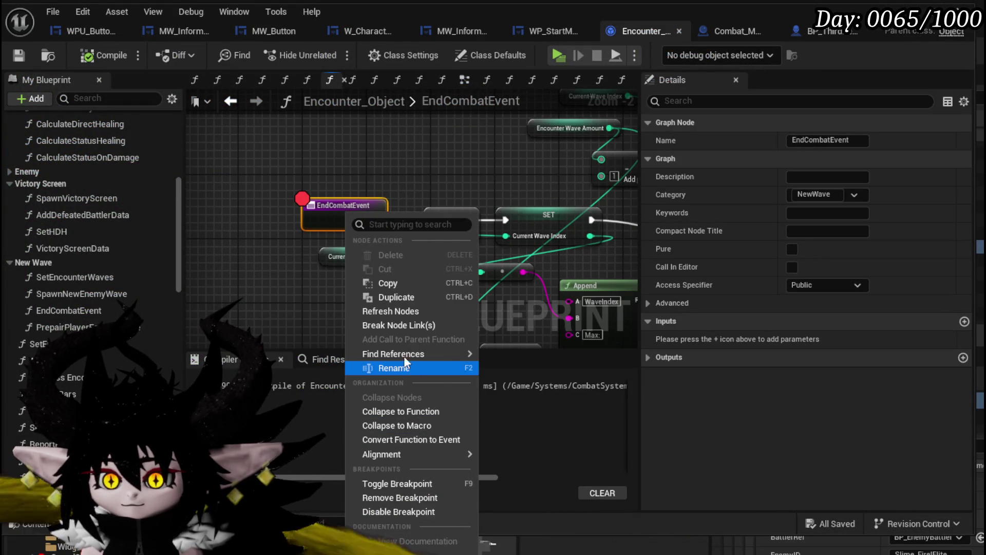
left_click(403, 496)
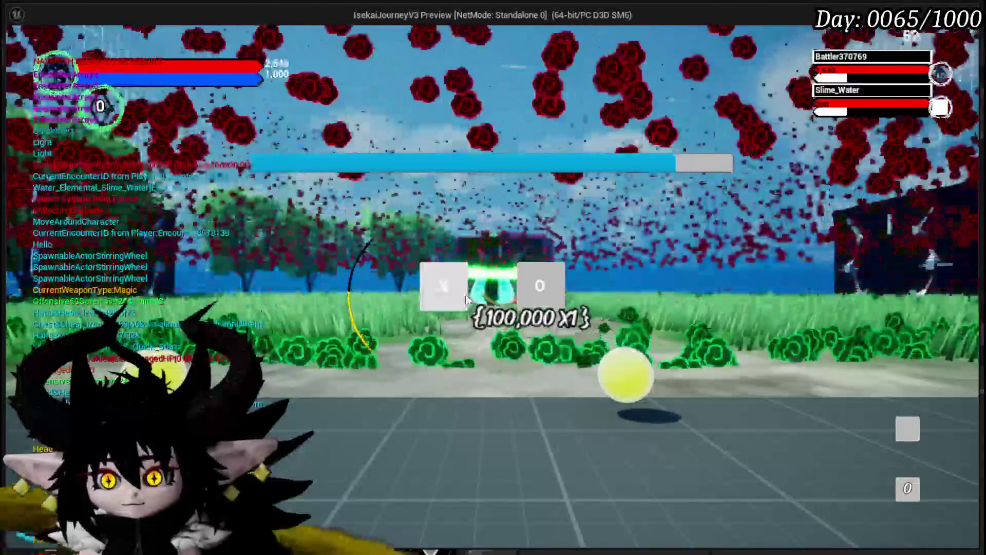
Start combat and cast Summon, hitting both slimes for 120 x3, then pick the next card
left_click(465, 294)
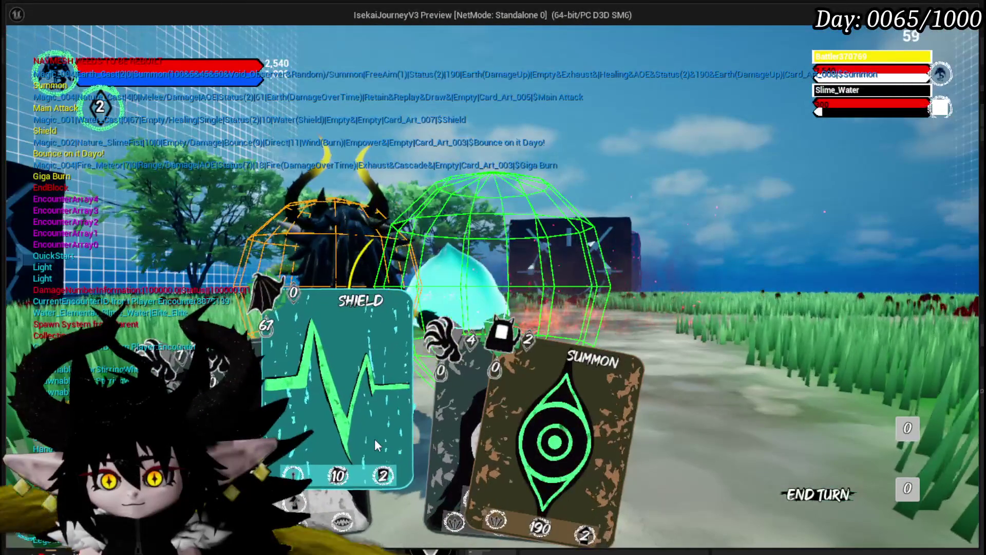
left_click(504, 412)
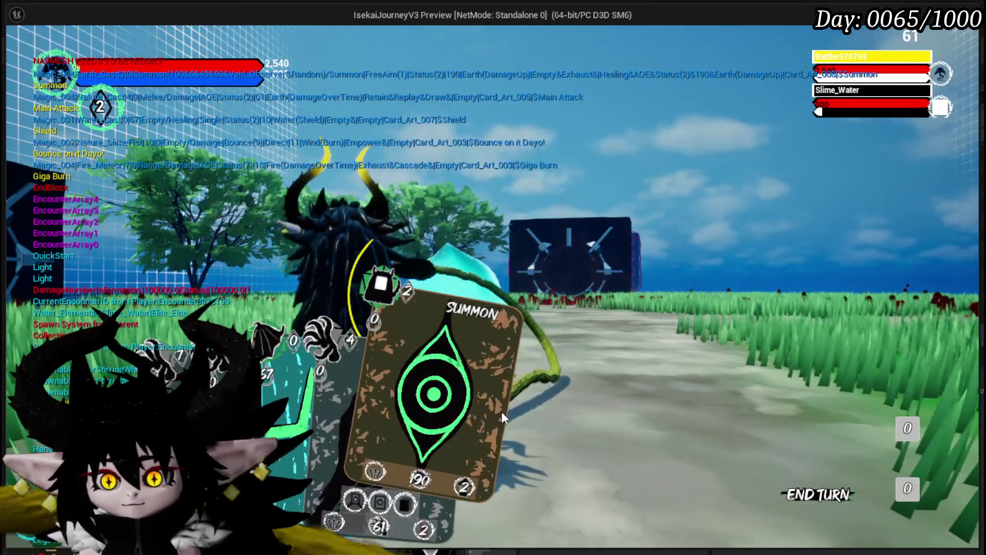
mouse_move(469, 488)
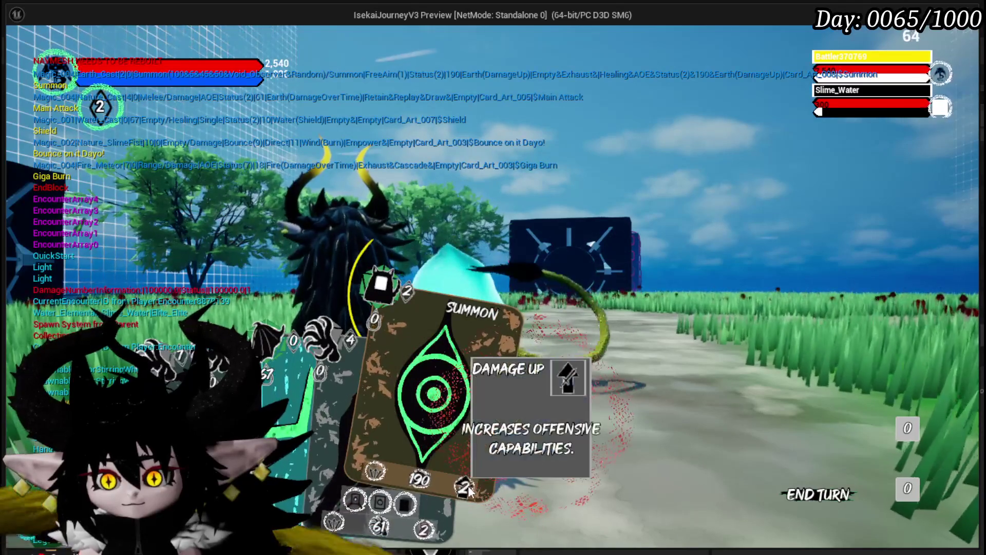
left_click(473, 404)
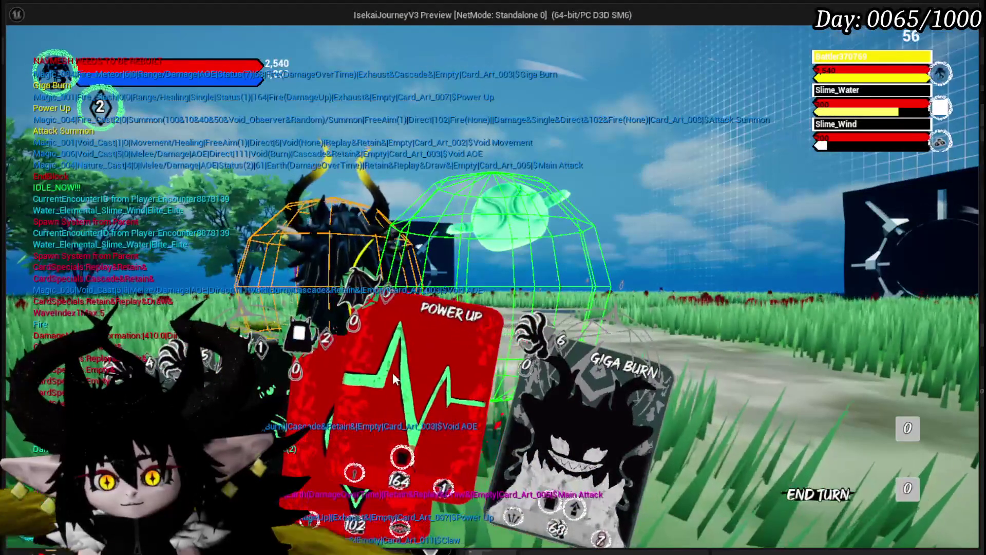
left_click(392, 379)
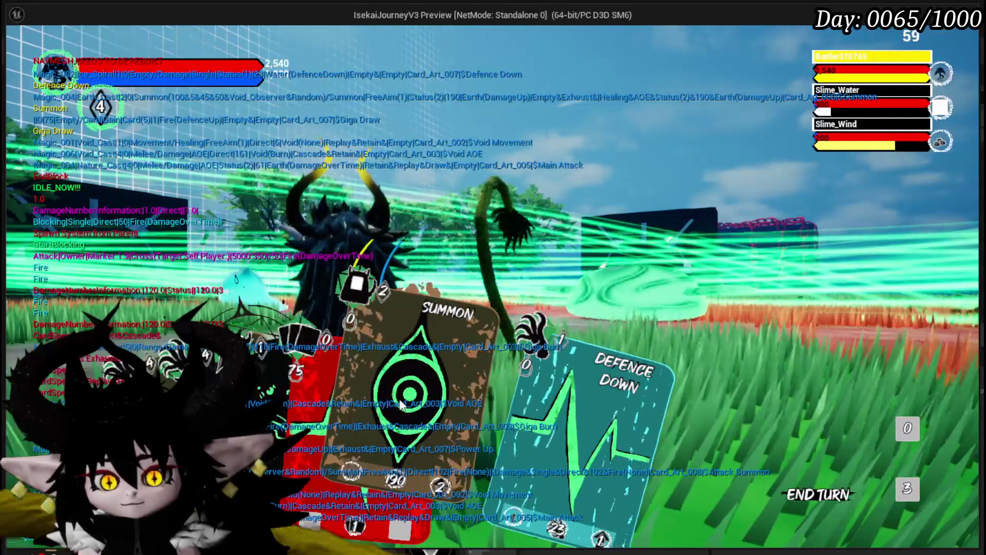
Place Summon on the field, then play Defence Down and Shield
left_click(401, 405)
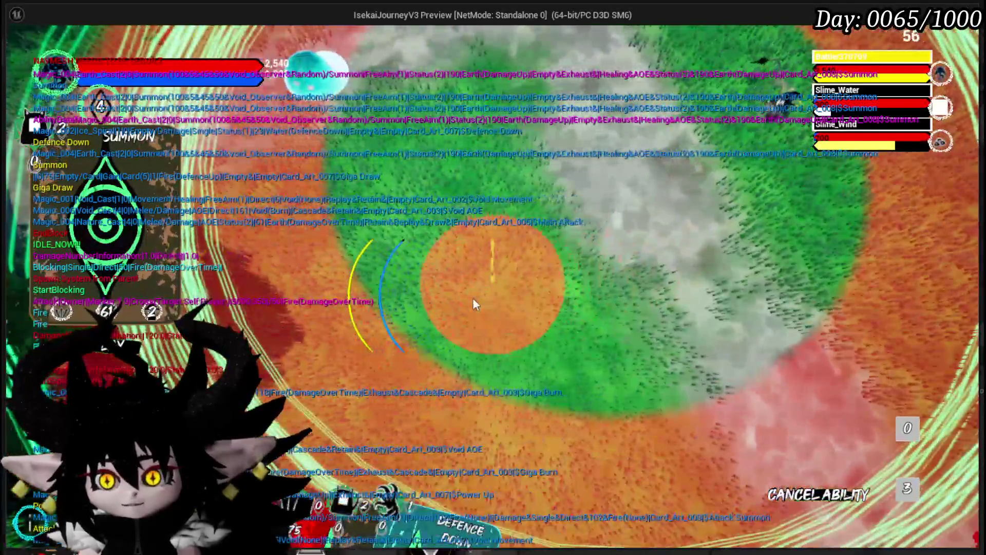
left_click(472, 300)
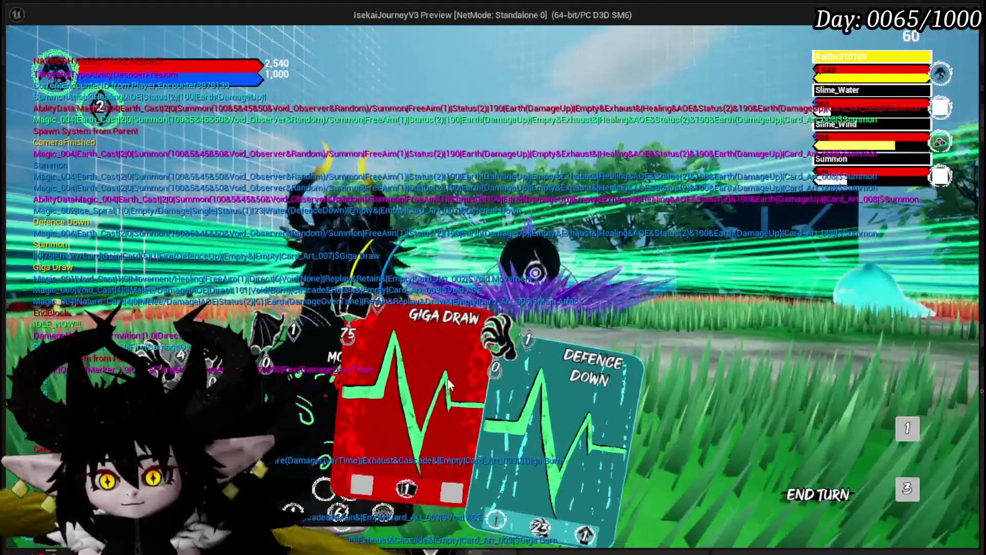
left_click(503, 388)
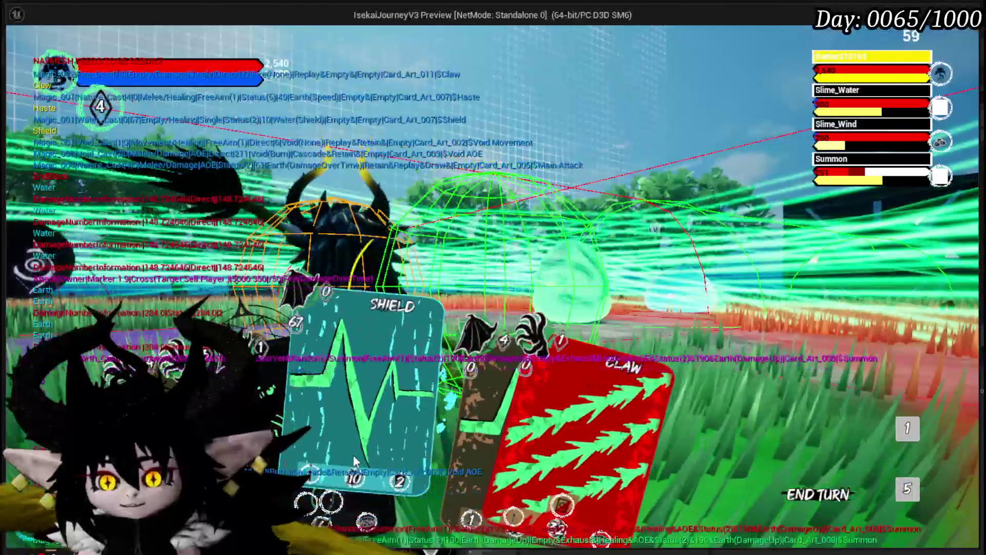
left_click(353, 454)
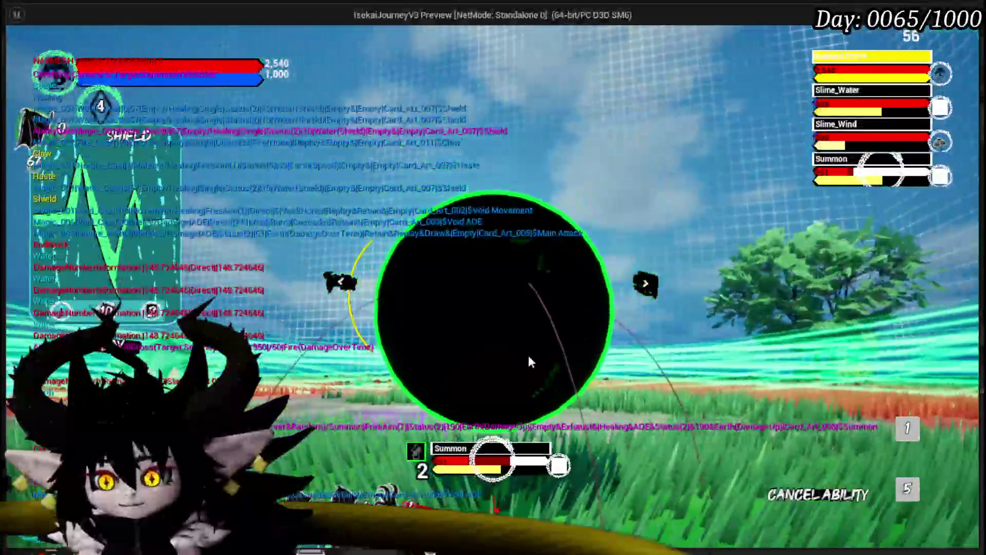
left_click(531, 362)
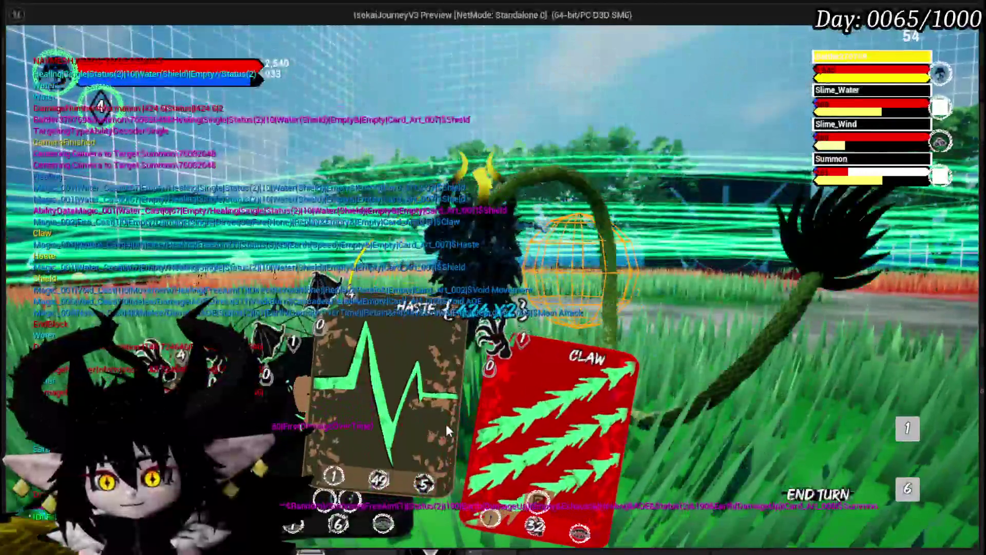
Strike Slime_Water and Slime_Wind with Claw for 284 x2 hits
left_click(506, 401)
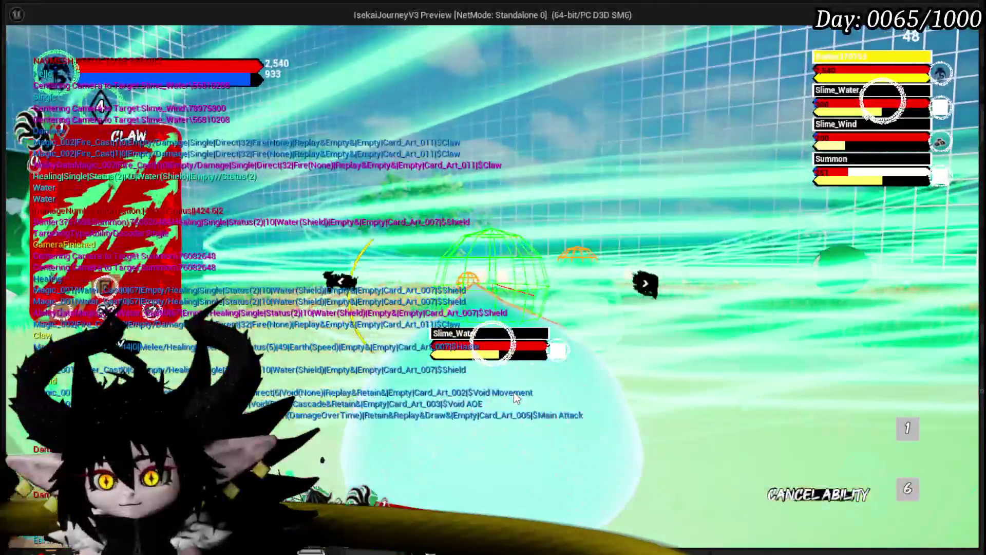
left_click(514, 392)
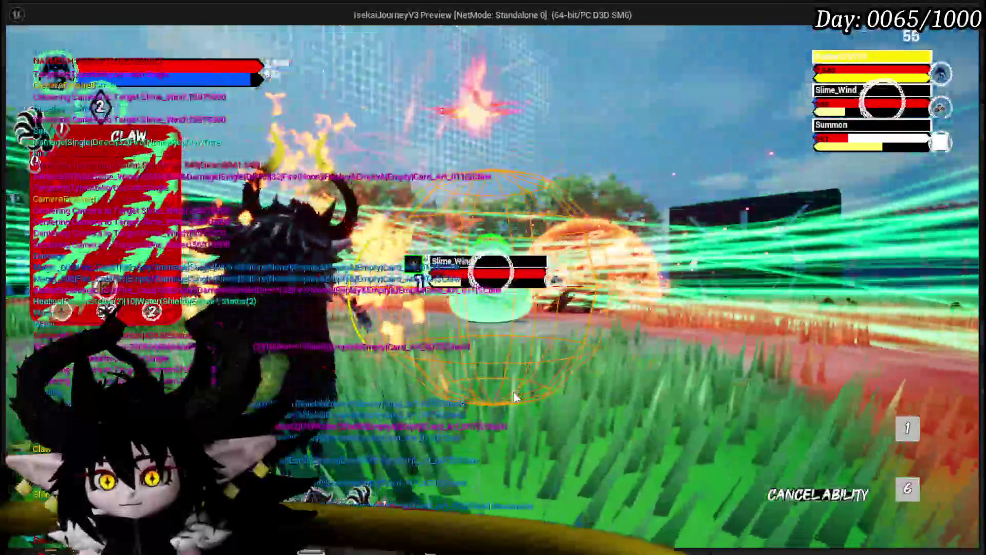
left_click(515, 396)
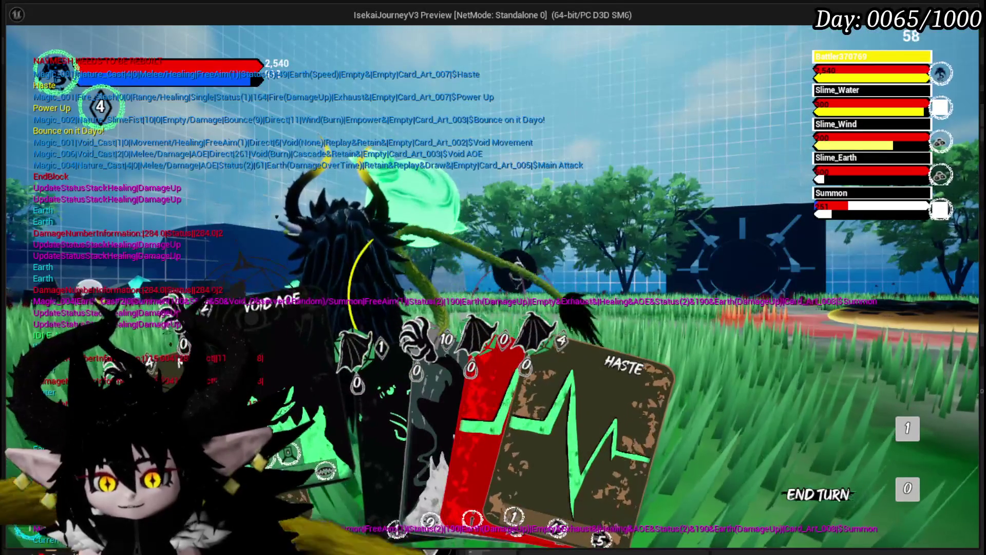
Cast Void AOE on the slime group, then finish the last slime with Main Attack
left_click(267, 334)
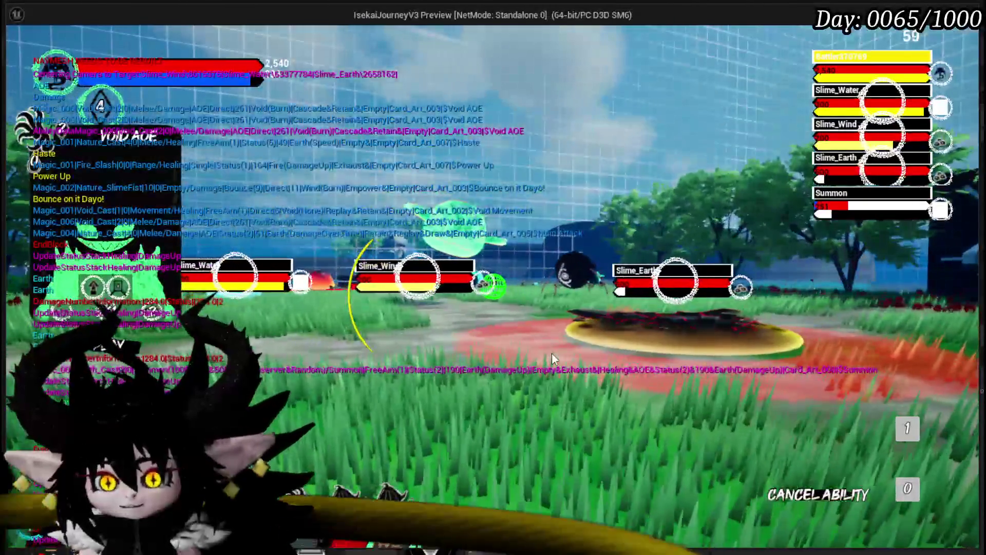
left_click(552, 358)
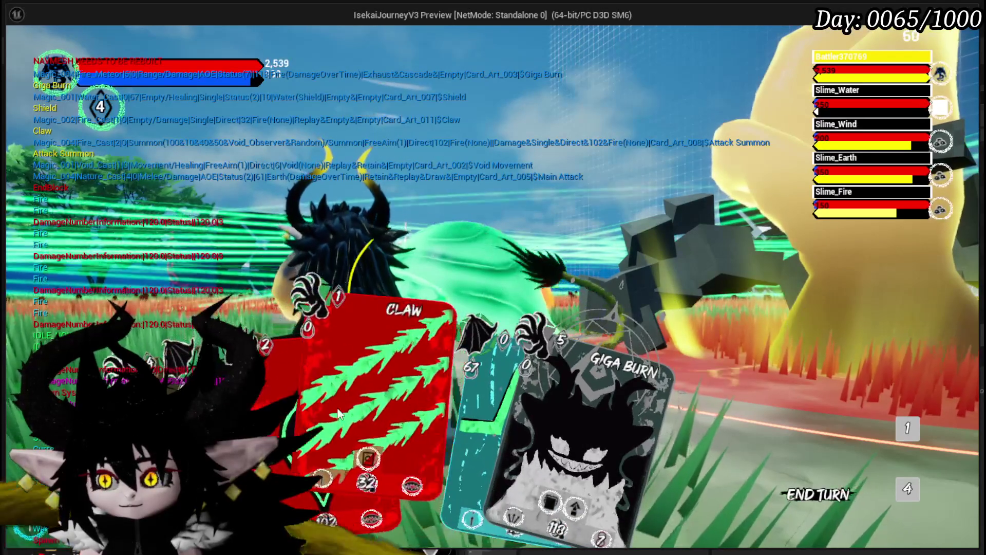
left_click(221, 339)
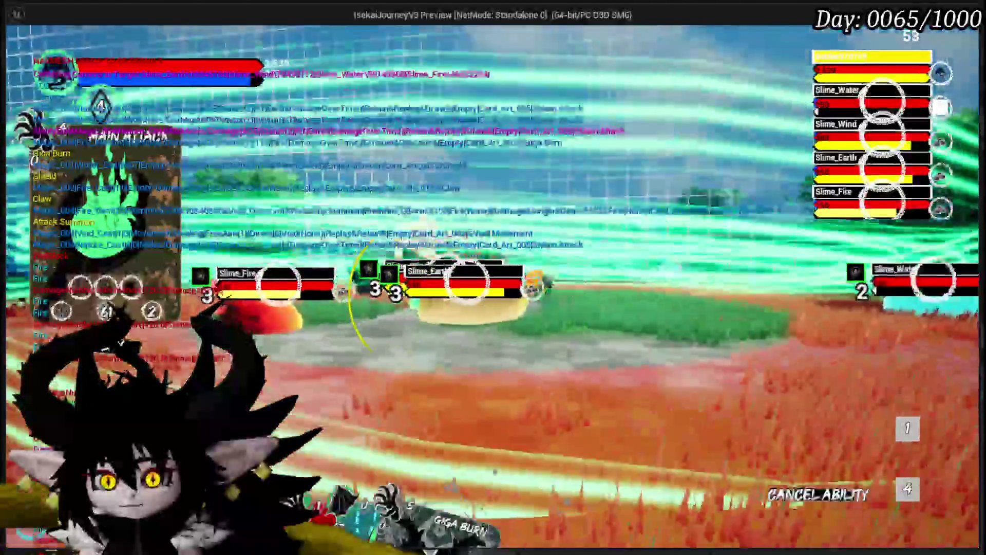
left_click(493, 331)
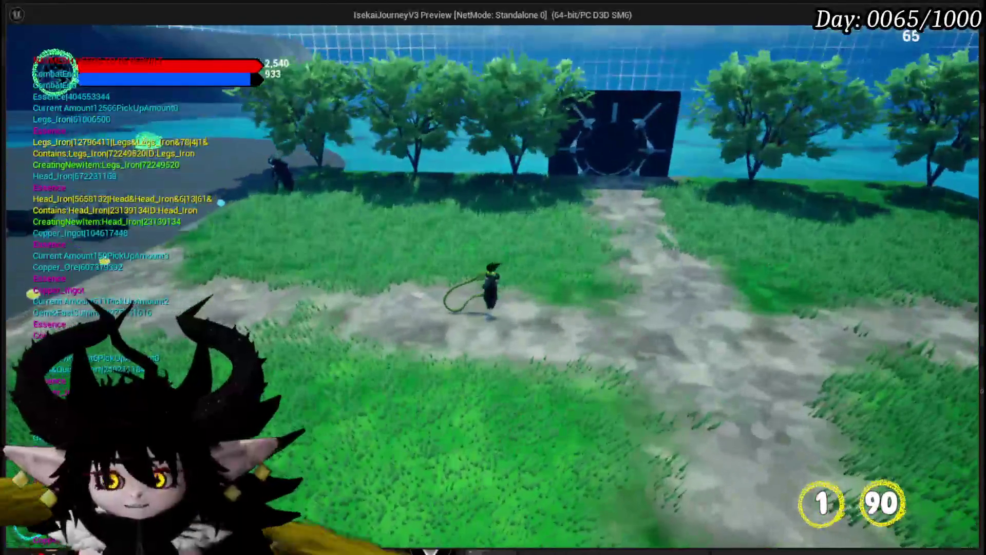
Stop the play session and return to the Encounter_Object EndCombatEvent graph
left_click(474, 549)
key("Escape")
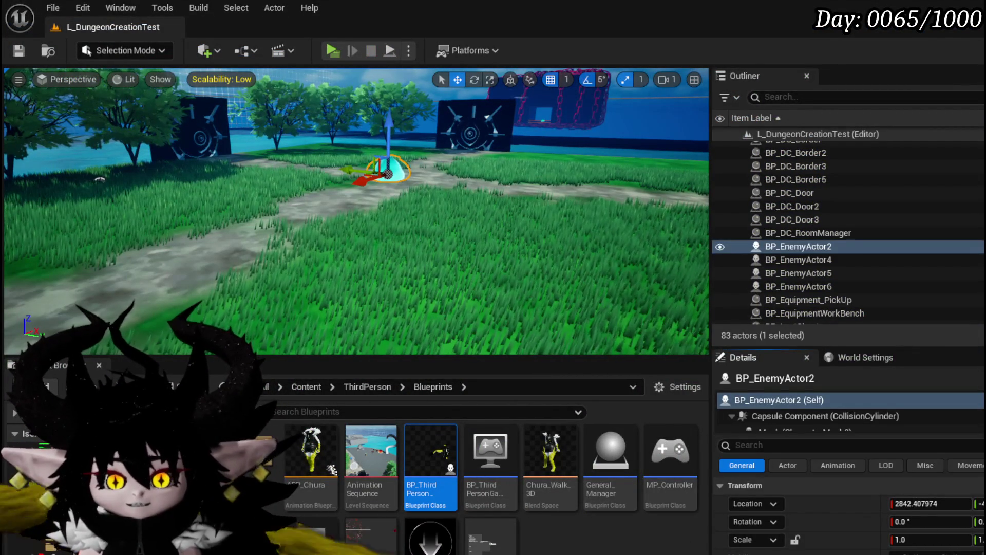
left_click(474, 550)
scroll(337, 224, "up", 2)
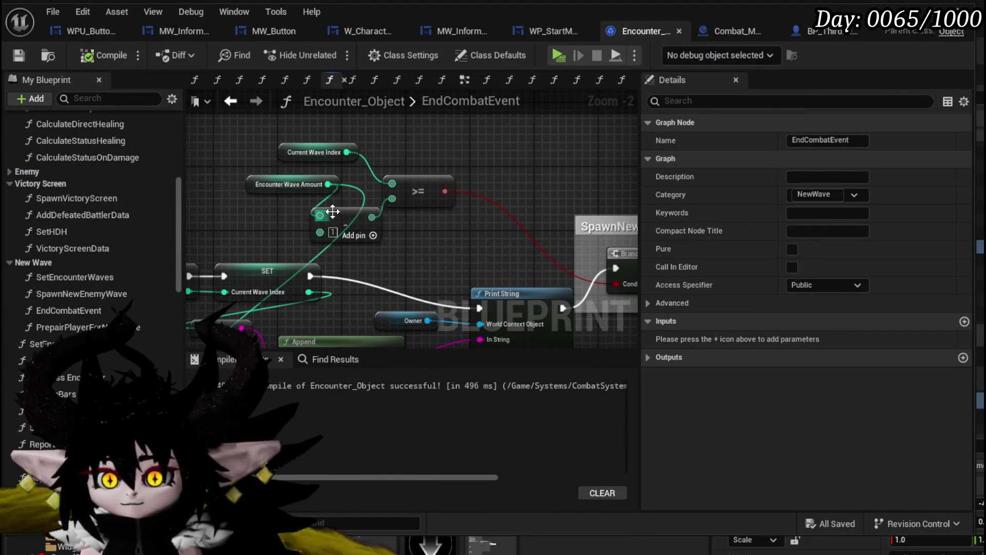
Connect Encounter Wave Amount directly to the >= check, delete the Add node, then compile and save
left_click_drag(328, 184, 392, 198)
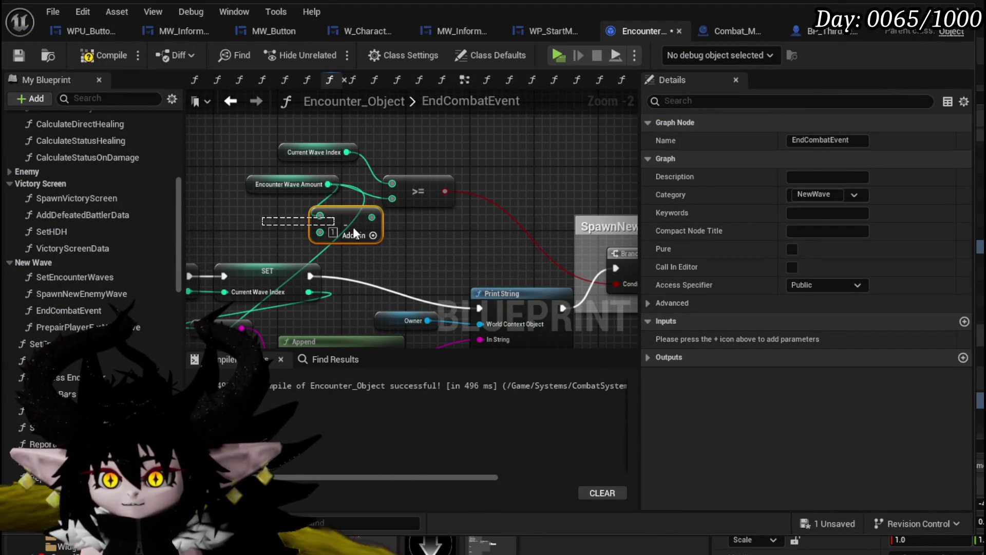
key("Delete")
scroll(428, 180, "down", 2)
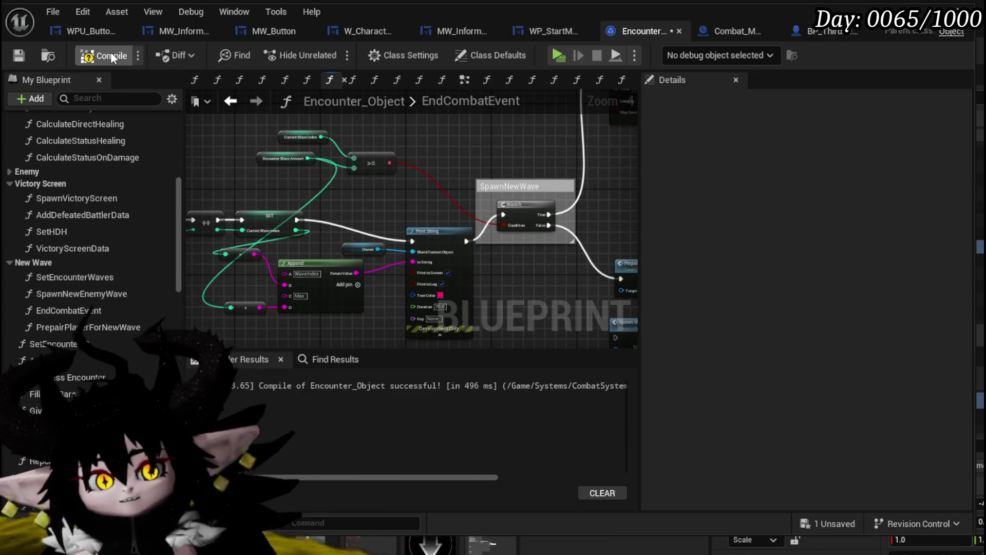
left_click(110, 54)
left_click(20, 58)
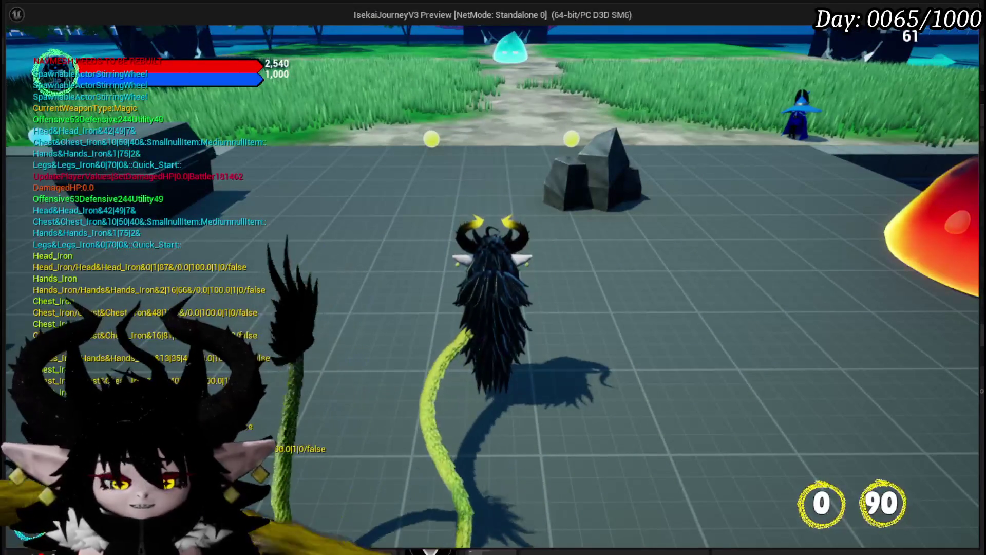
Add the weird-camera-movement-when-all-enemies-die bug to the in-game to-do list
key("Escape")
left_click(477, 234)
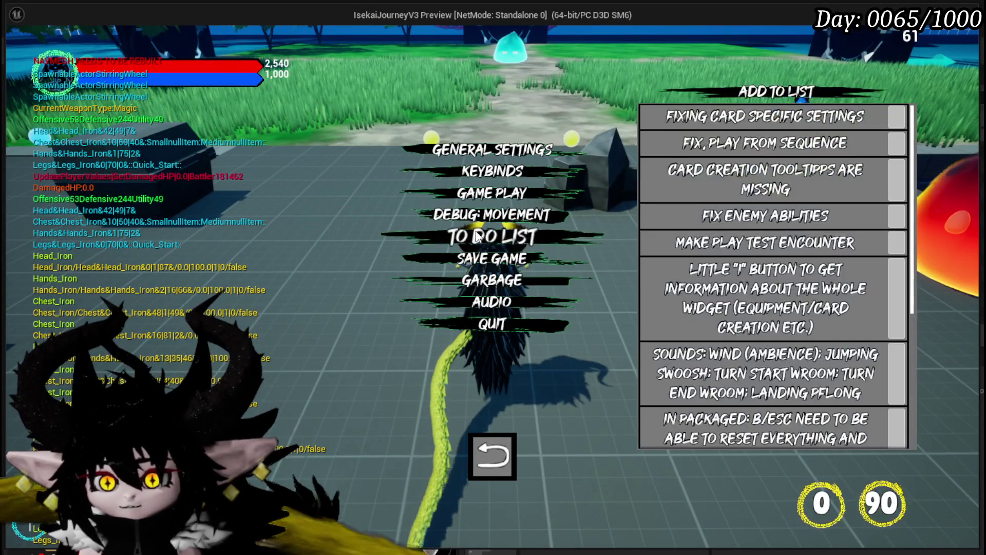
scroll(746, 252, "down", 2)
scroll(747, 252, "down", 5)
type("wierd ca")
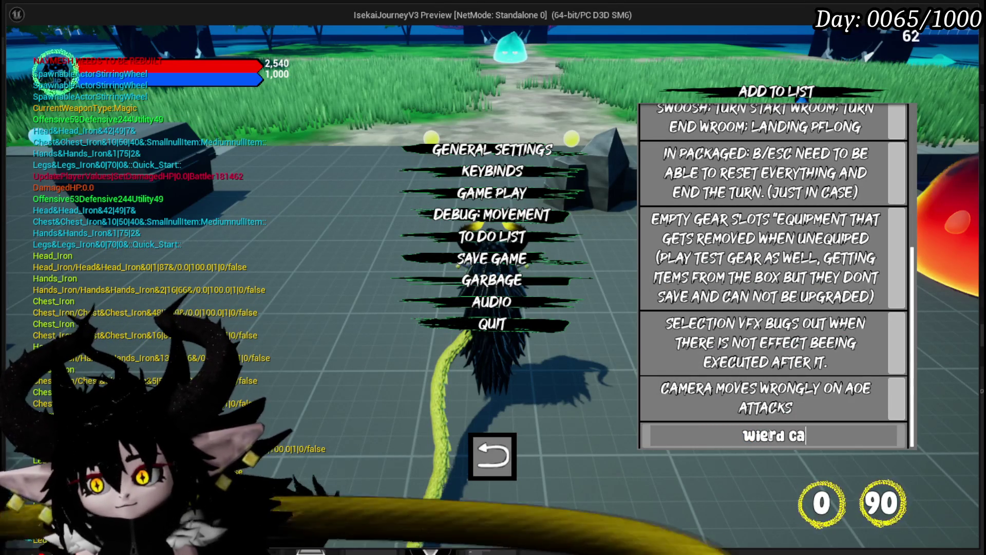
type("mera movem")
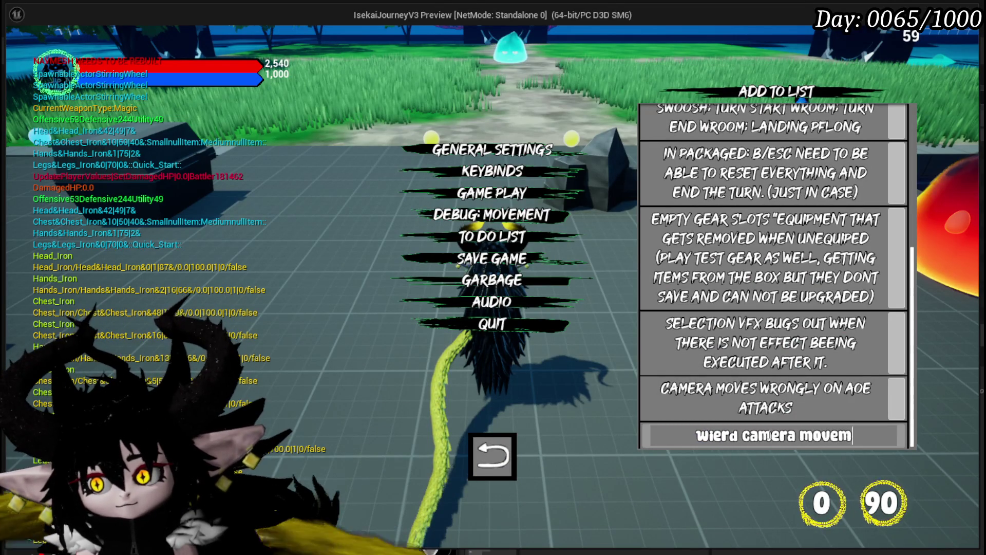
type("when all")
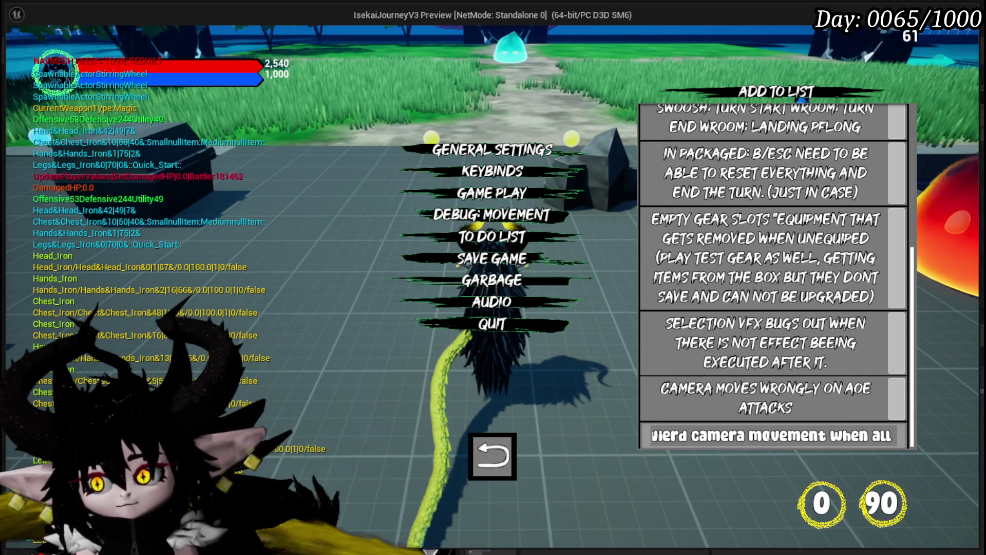
type("y die")
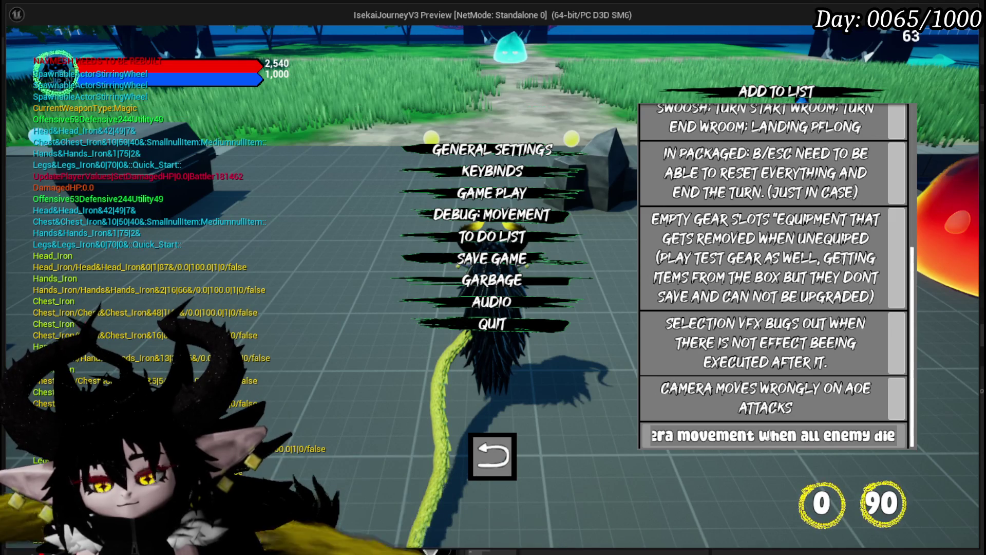
key("Return")
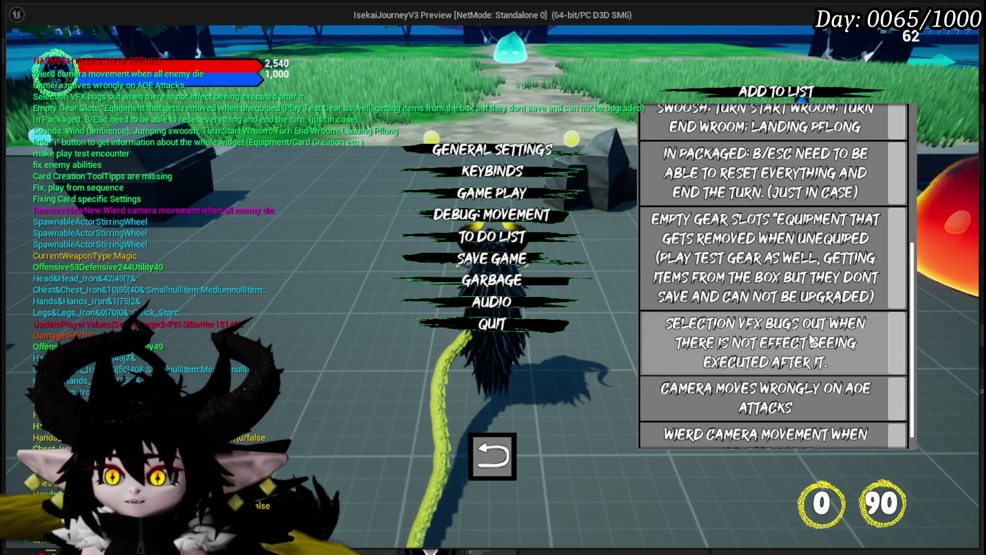
Remove the 'Make play test encounter' entry and go back to the game
scroll(810, 338, "up", 5)
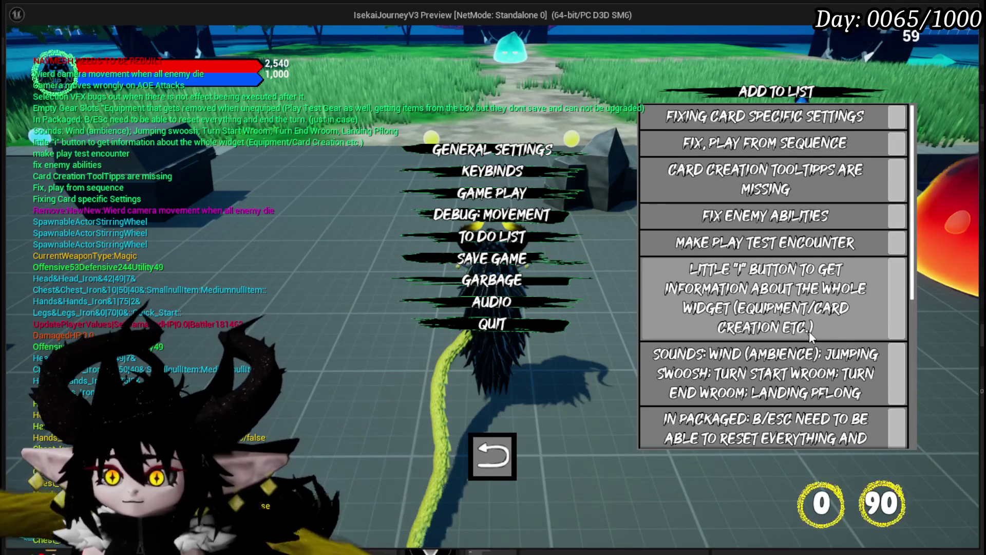
left_click(898, 249)
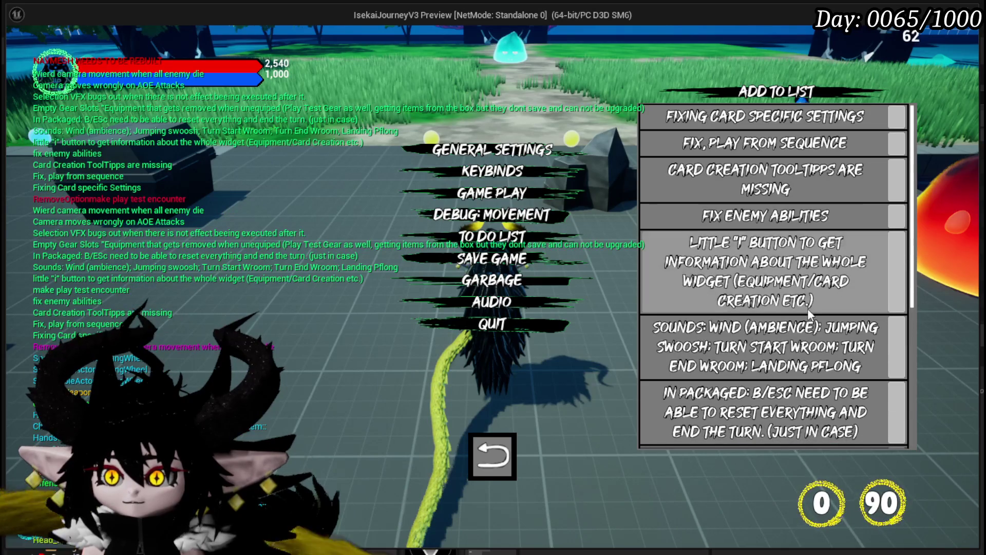
scroll(809, 309, "down", 5)
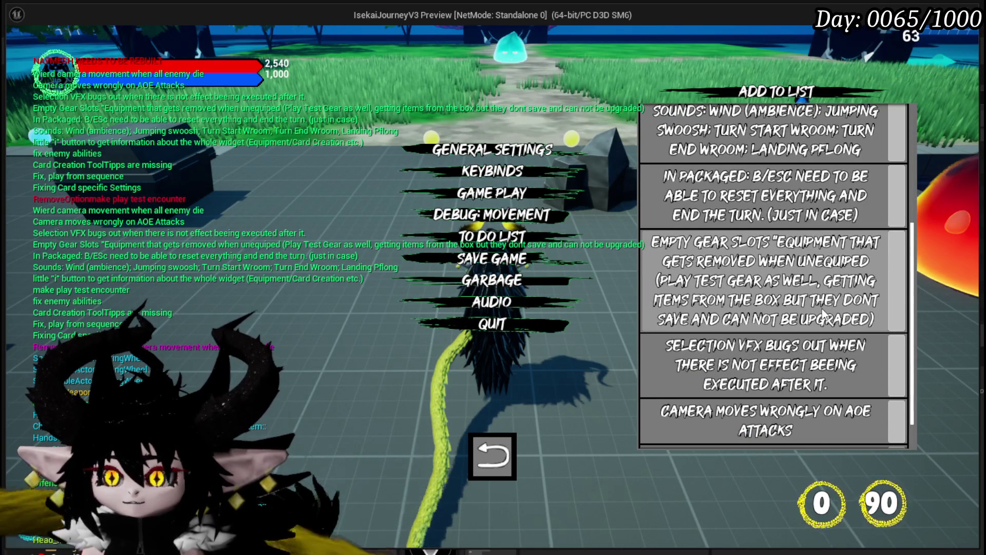
scroll(822, 308, "down", 1)
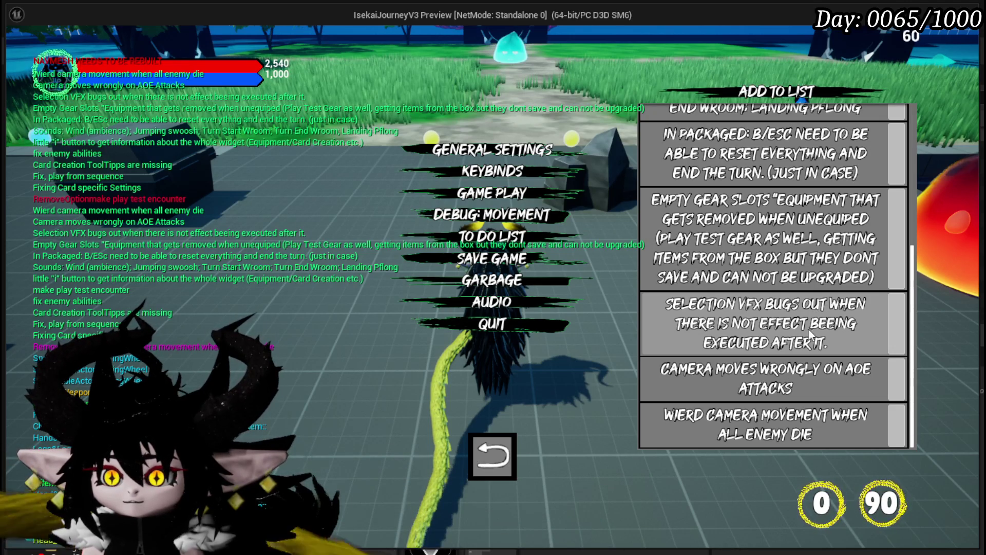
left_click(488, 474)
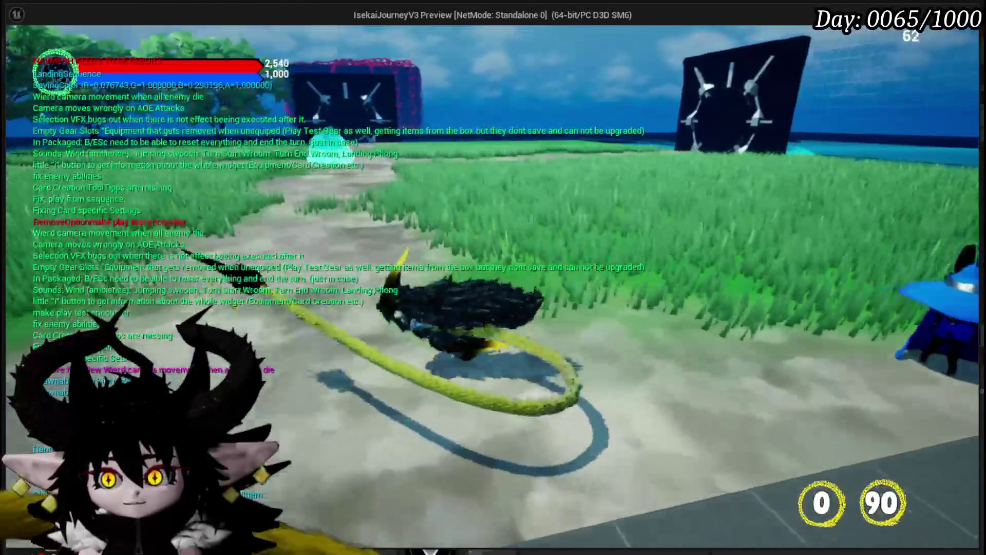
End the play-test session and select the second level in the list
key("Escape")
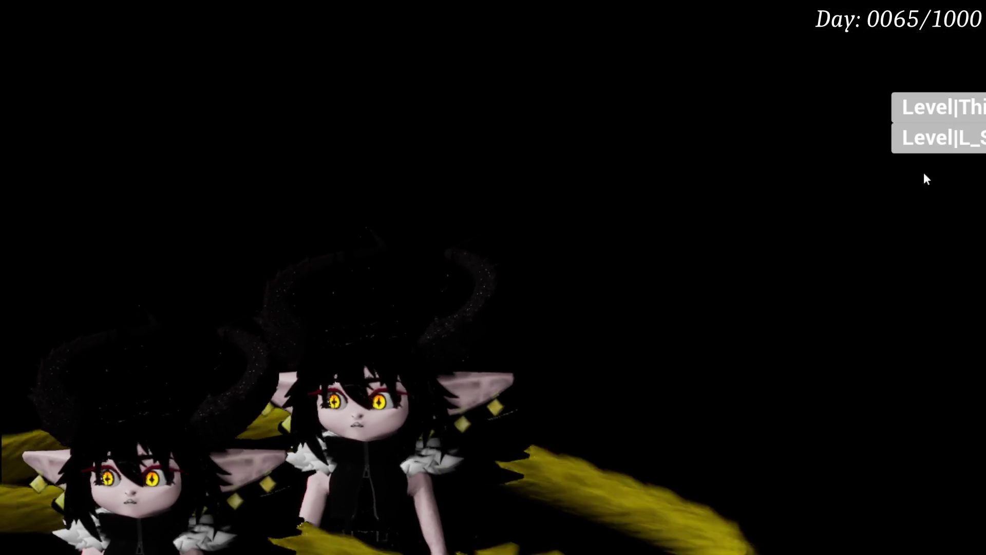
left_click(957, 137)
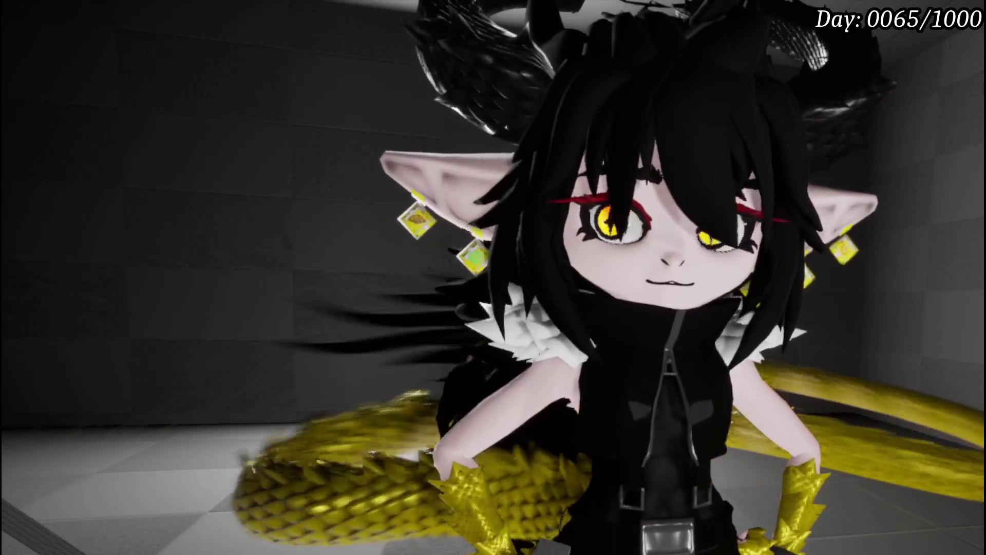